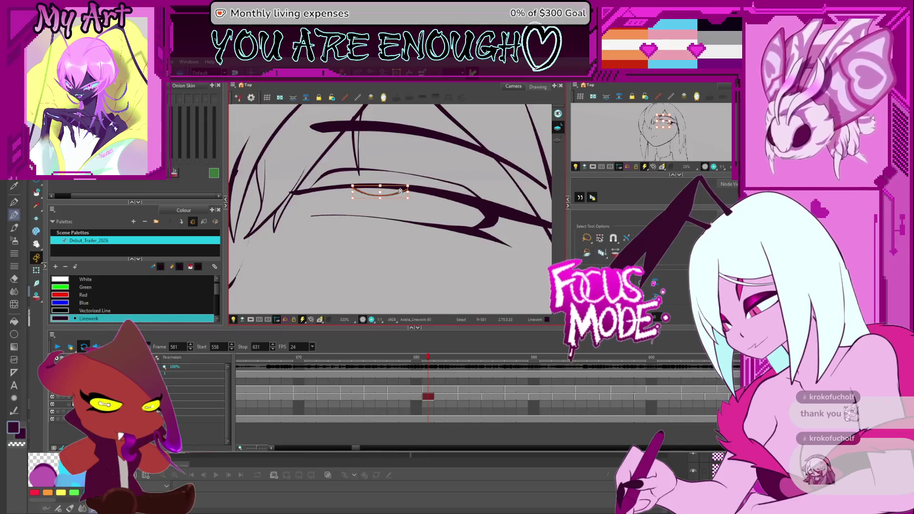
Raise frame 578's lower eyelid stroke to match neighbouring drawings, then move on to frame 580
{"action": "key", "text": "comma"}
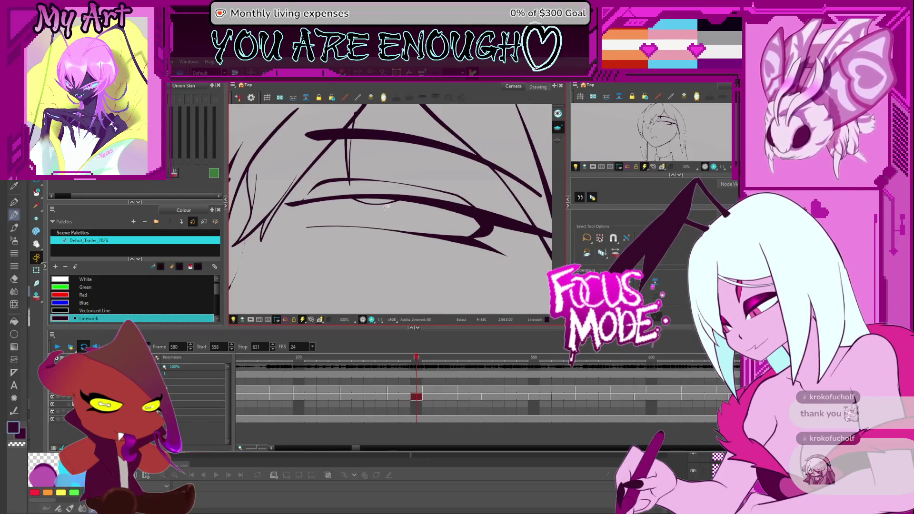
{"action": "key", "text": "comma"}
{"action": "key", "text": "comma"}
{"action": "key", "text": "comma"}
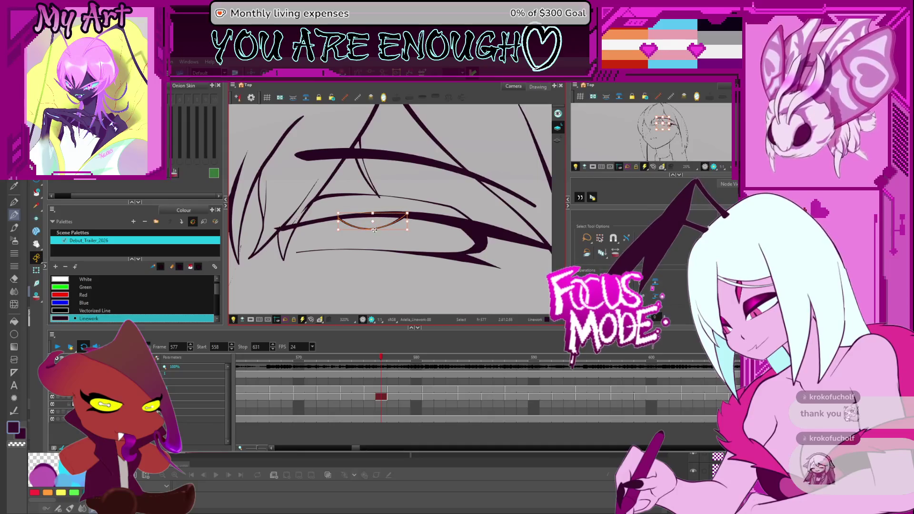
{"action": "key", "text": "period"}
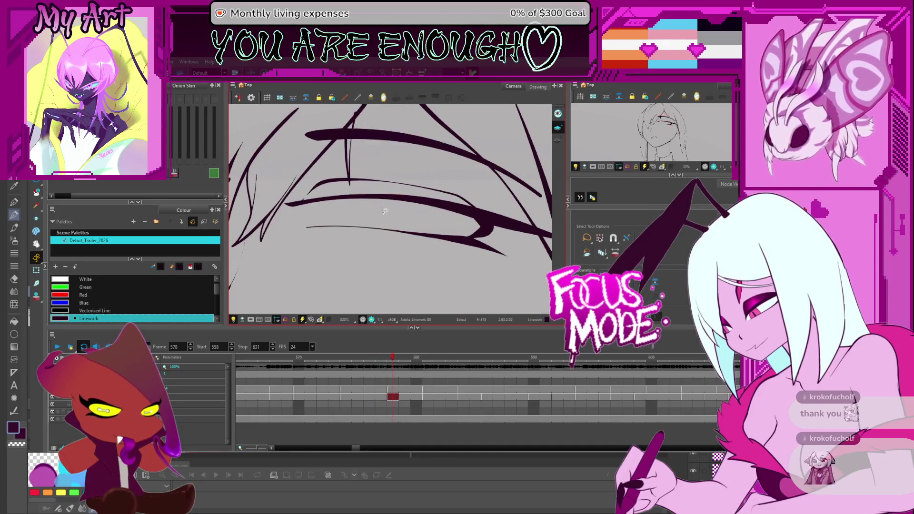
{"action": "left_click", "coordinate": [396, 222]}
{"action": "mouse_move", "coordinate": [395, 207]}
{"action": "left_mouse_down"}
{"action": "mouse_move", "coordinate": [396, 193]}
{"action": "mouse_move", "coordinate": [414, 197]}
{"action": "mouse_move", "coordinate": [398, 203]}
{"action": "left_mouse_up"}
{"action": "key", "text": "period"}
{"action": "key", "text": "period"}
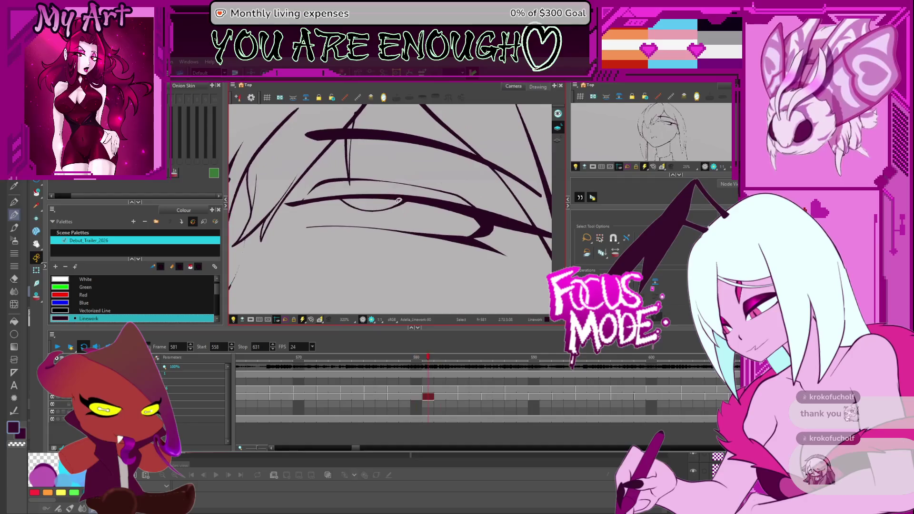
{"action": "left_click_drag", "start_coordinate": [327, 249], "coordinate": [367, 248]}
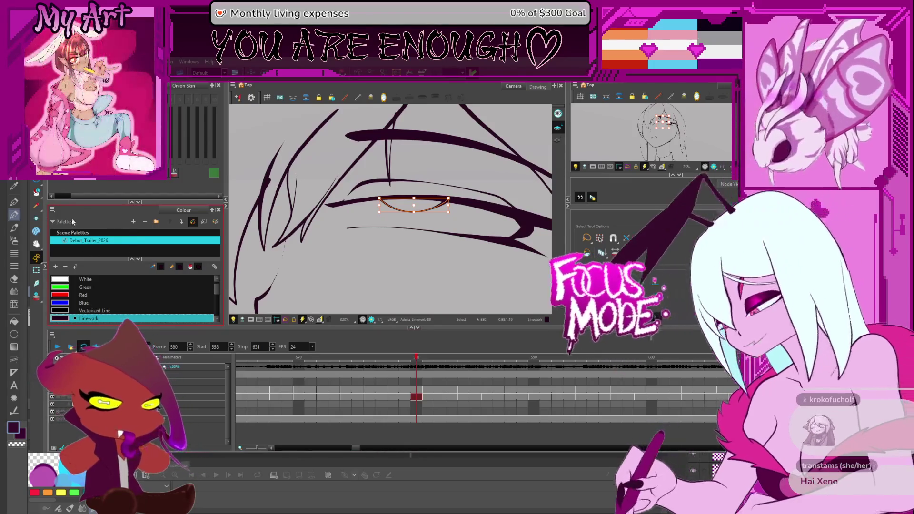
Turn on onion skin and nudge frame 576's lower eyelid stroke slightly up and right
{"action": "left_click", "coordinate": [37, 298]}
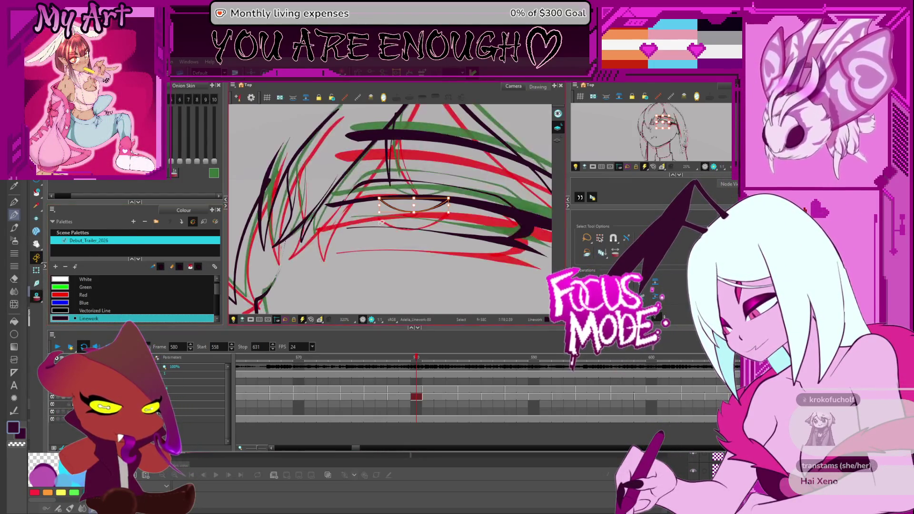
{"action": "left_click_drag", "start_coordinate": [421, 202], "coordinate": [413, 199]}
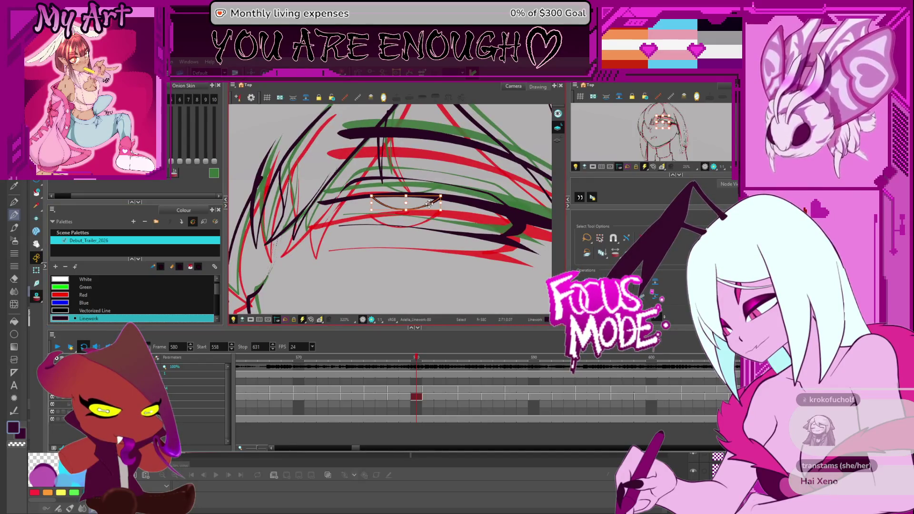
{"action": "key", "text": "comma"}
{"action": "key", "text": "comma"}
{"action": "key", "text": "comma"}
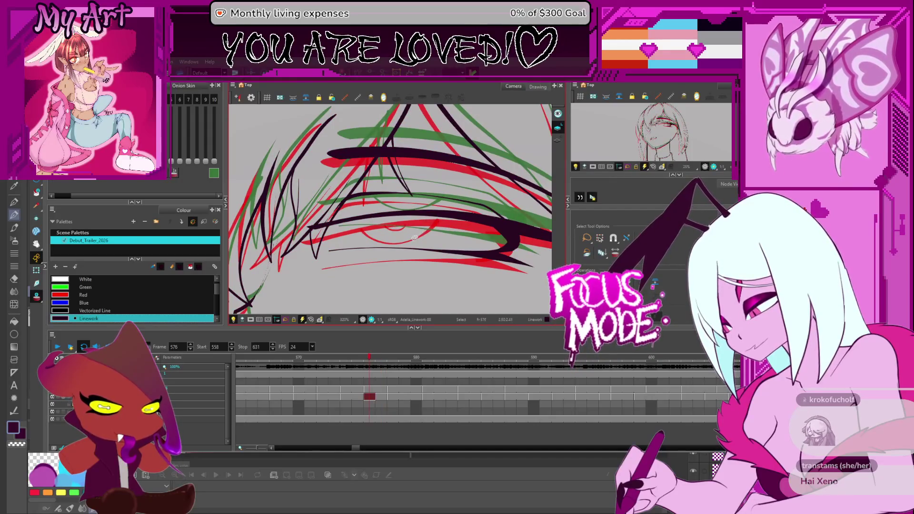
{"action": "key", "text": "comma"}
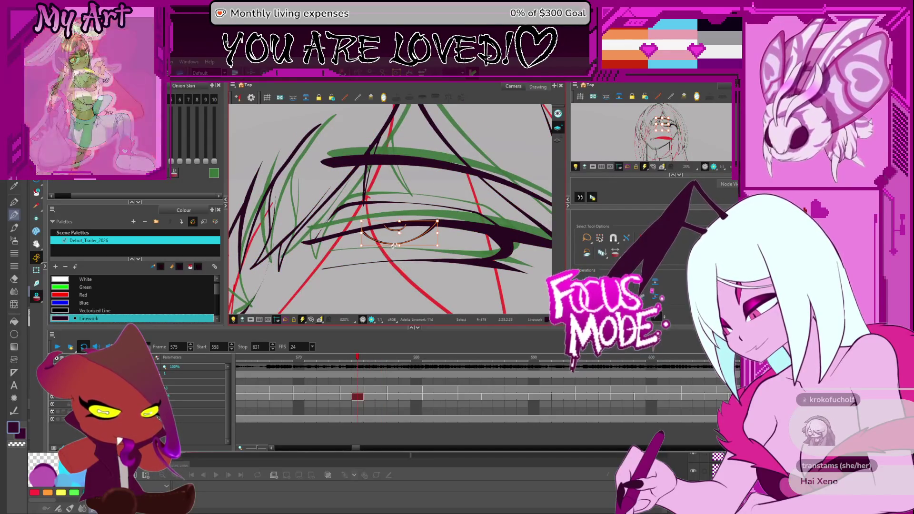
{"action": "key", "text": "period"}
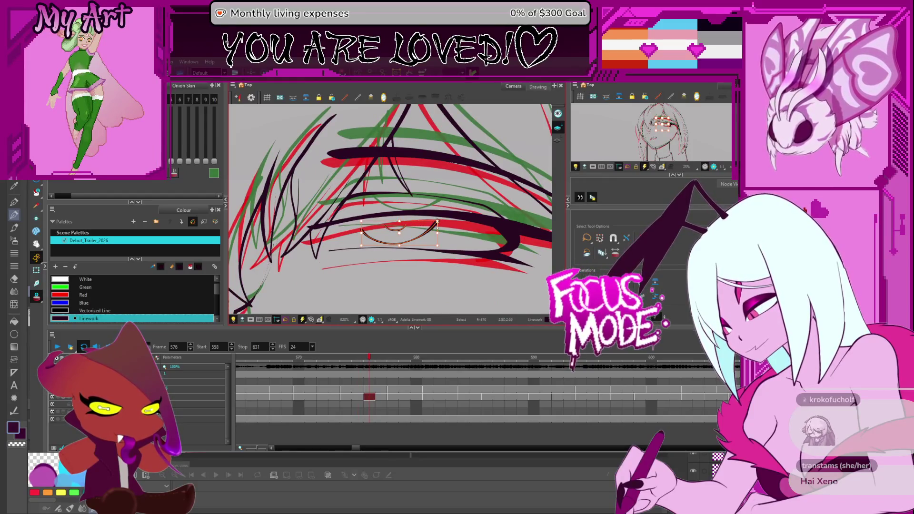
{"action": "left_click", "coordinate": [437, 224]}
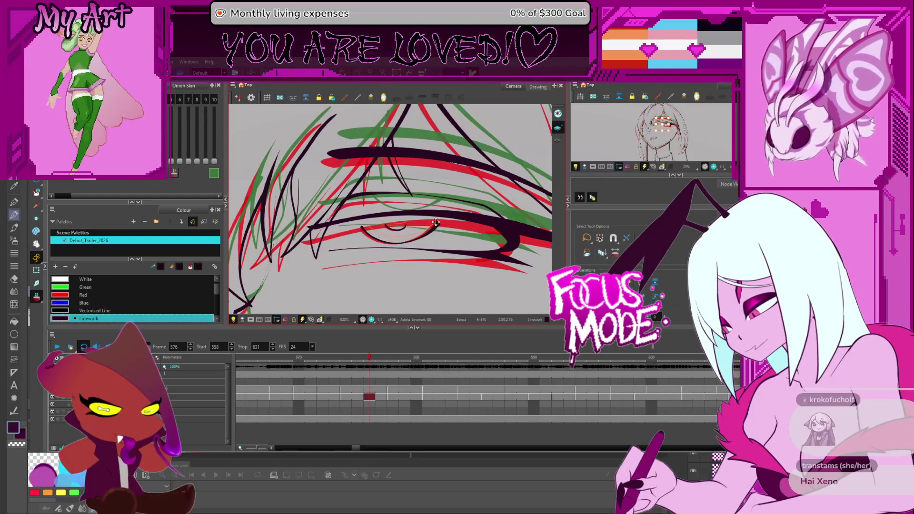
{"action": "left_click_drag", "start_coordinate": [435, 226], "coordinate": [435, 220]}
{"action": "left_click", "coordinate": [436, 219]}
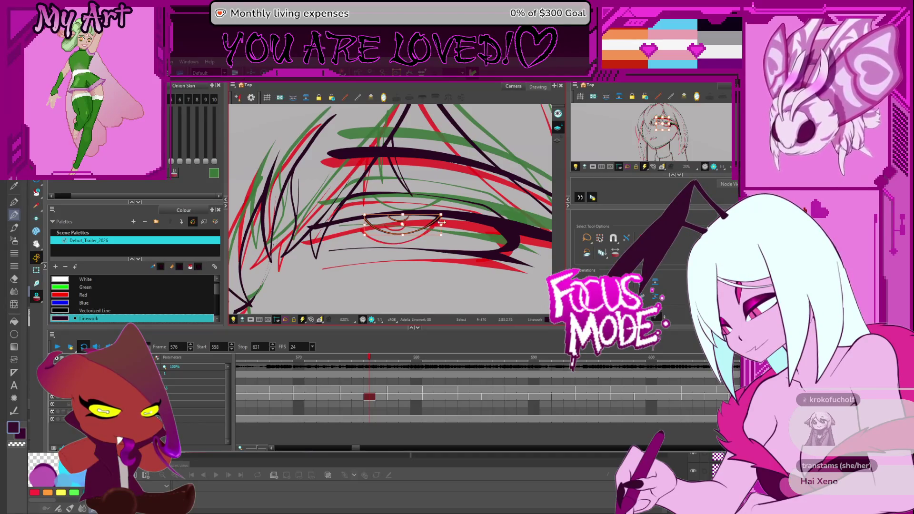
{"action": "left_click_drag", "start_coordinate": [434, 221], "coordinate": [435, 220]}
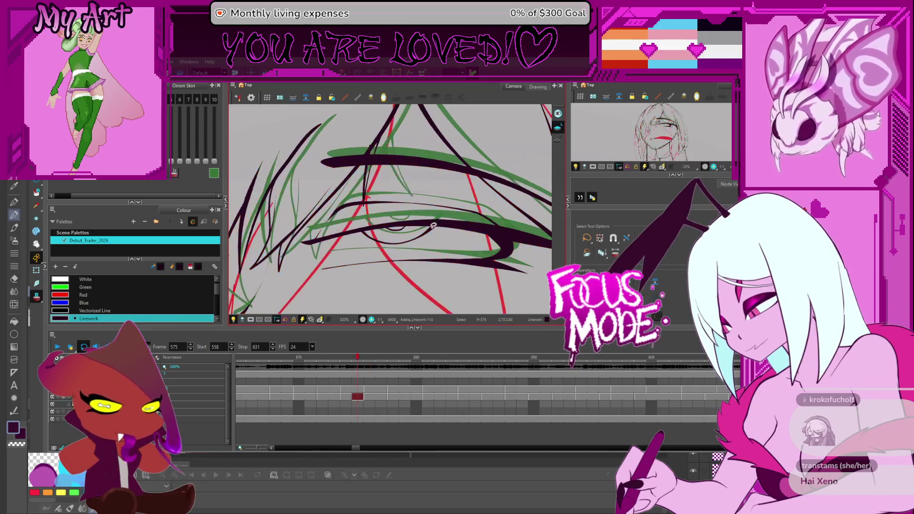
Compare frames 574–577, then select the curved eye strokes on frame 575
{"action": "left_click", "coordinate": [399, 247]}
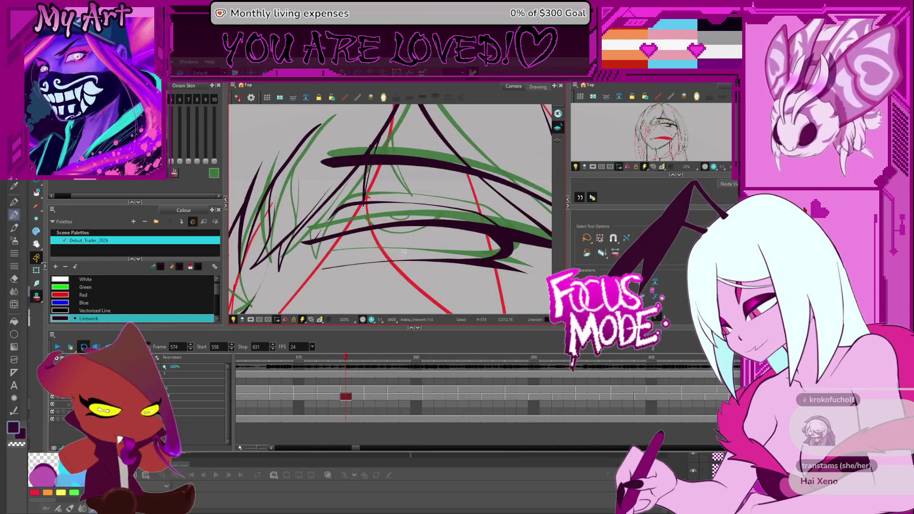
{"action": "key", "text": "period"}
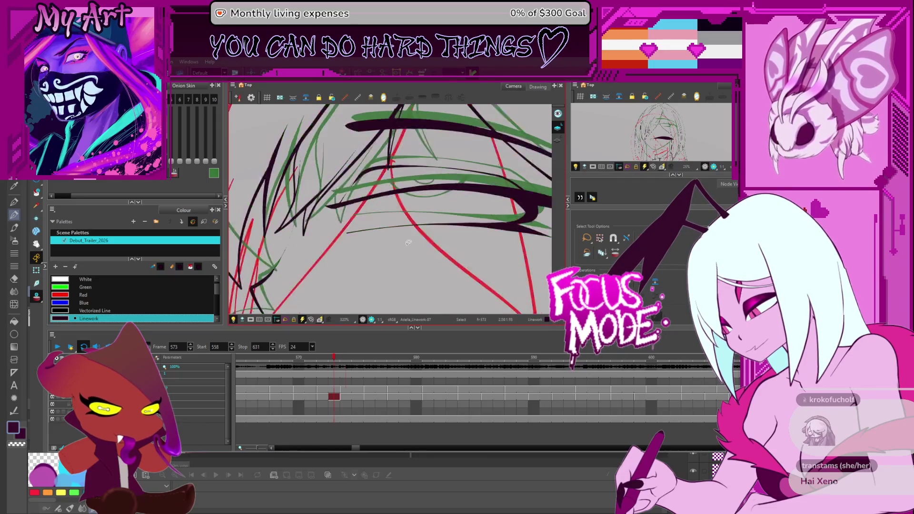
{"action": "key", "text": "period"}
{"action": "key", "text": "period"}
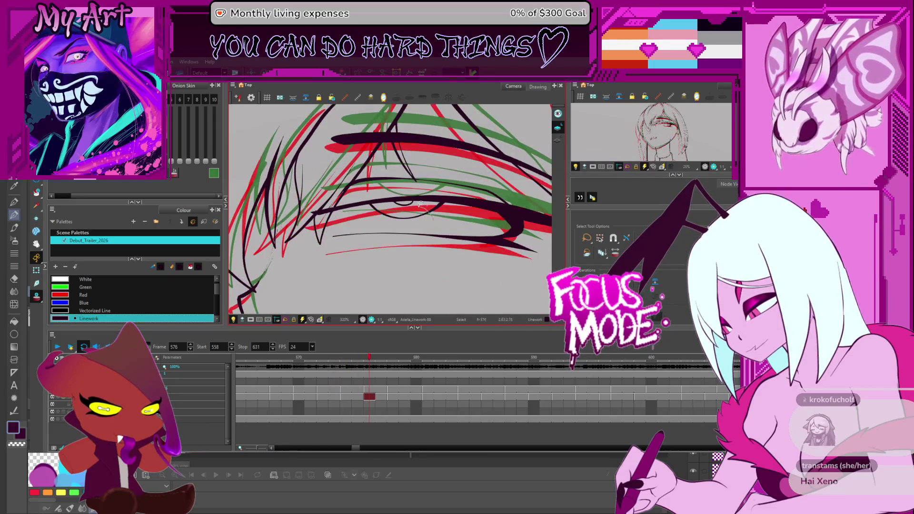
{"action": "key", "text": "comma"}
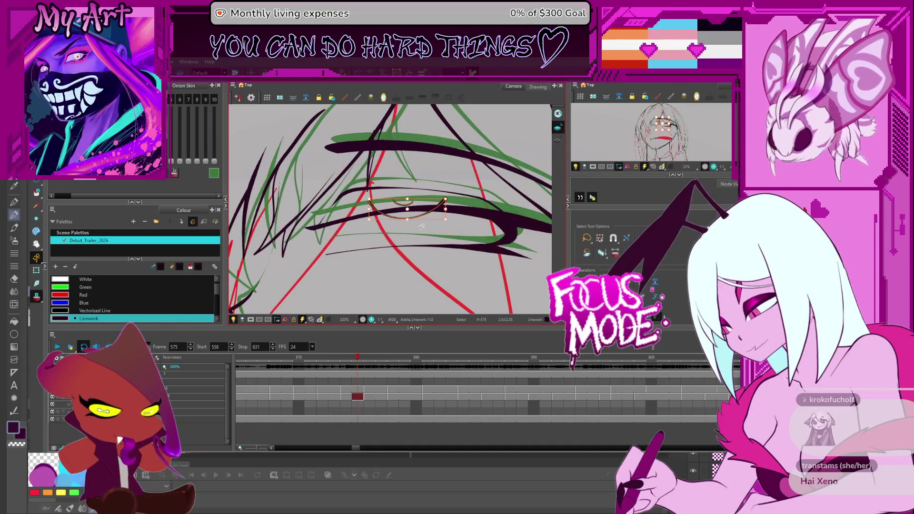
{"action": "left_click", "coordinate": [430, 211]}
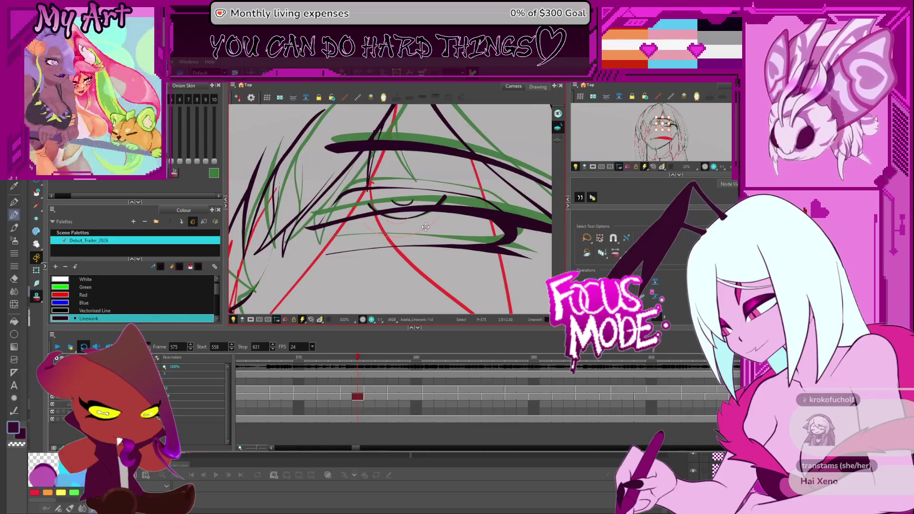
{"action": "left_click", "coordinate": [428, 226]}
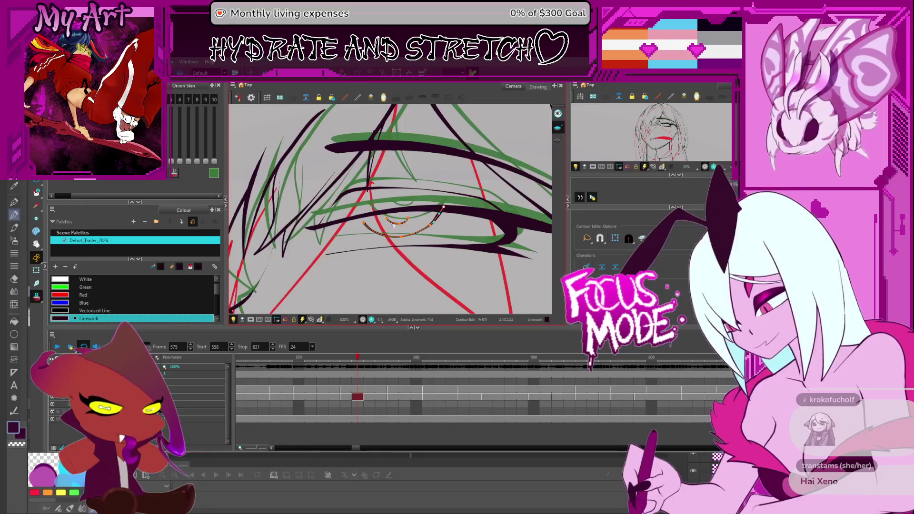
Lift the ends of frame 575's small and large eye curves with the Contour Editor
{"action": "left_click_drag", "start_coordinate": [396, 212], "coordinate": [409, 217]}
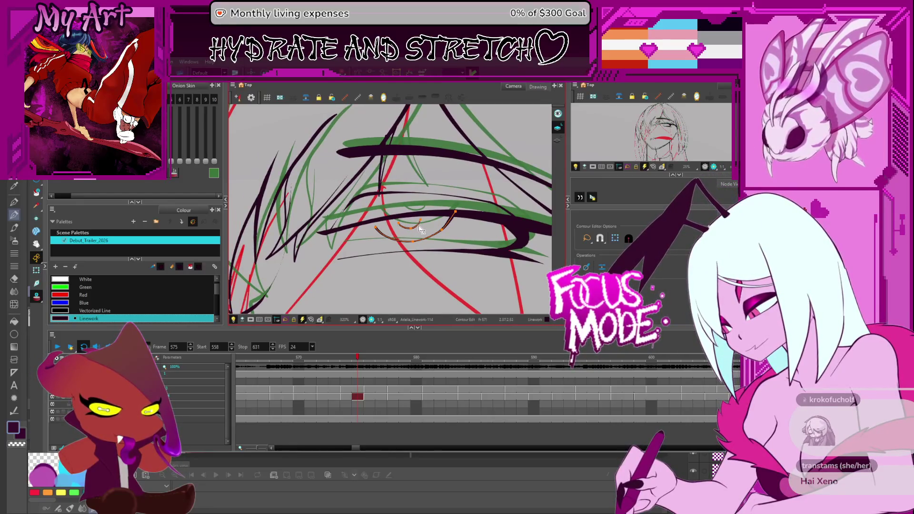
{"action": "scroll", "coordinate": [422, 233], "scroll_direction": "up", "scroll_amount": 3}
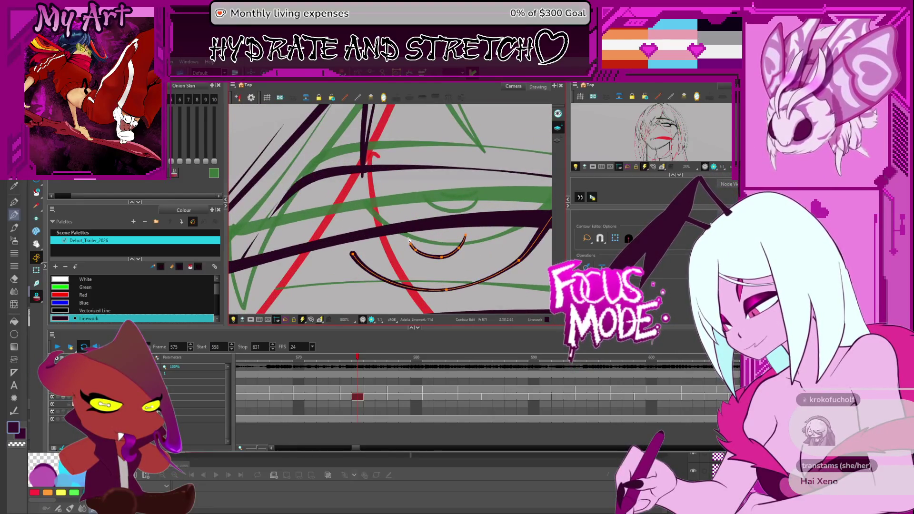
{"action": "left_click_drag", "start_coordinate": [408, 241], "coordinate": [403, 231]}
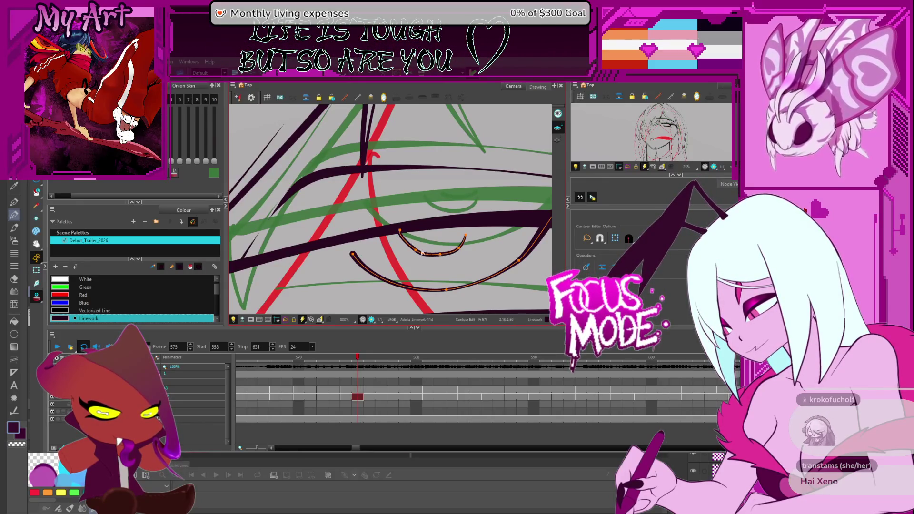
{"action": "left_click_drag", "start_coordinate": [422, 253], "coordinate": [430, 251]}
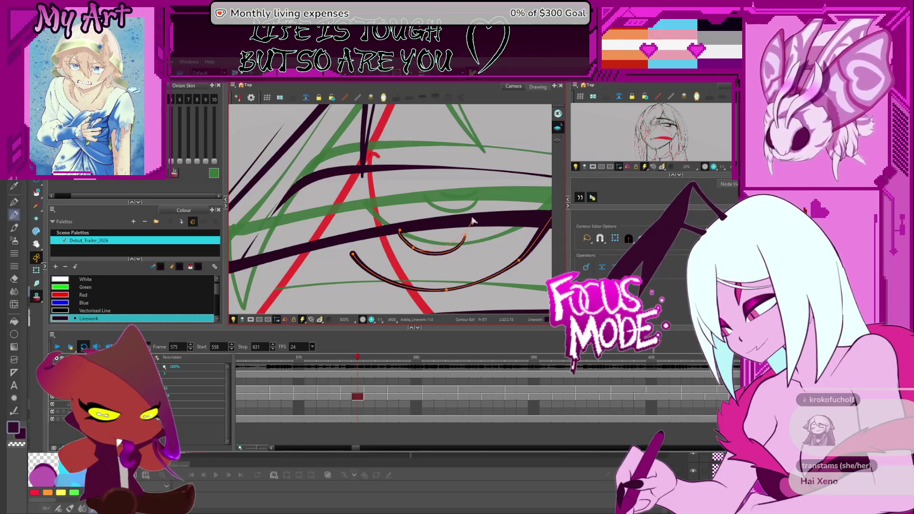
{"action": "mouse_move", "coordinate": [472, 221]}
{"action": "left_mouse_down"}
{"action": "mouse_move", "coordinate": [473, 253]}
{"action": "mouse_move", "coordinate": [427, 234]}
{"action": "left_mouse_up"}
{"action": "left_click_drag", "start_coordinate": [309, 238], "coordinate": [293, 216]}
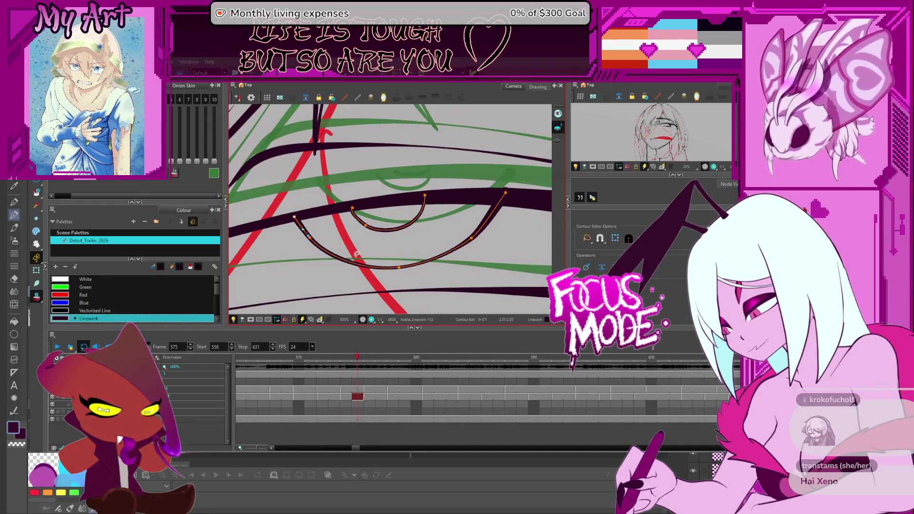
{"action": "left_click_drag", "start_coordinate": [410, 266], "coordinate": [422, 263]}
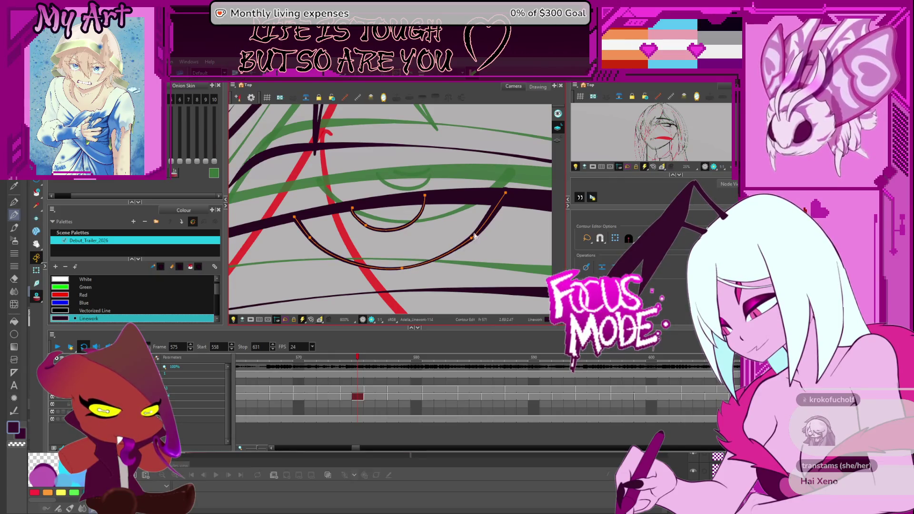
{"action": "scroll", "coordinate": [430, 267], "scroll_direction": "down", "scroll_amount": 4}
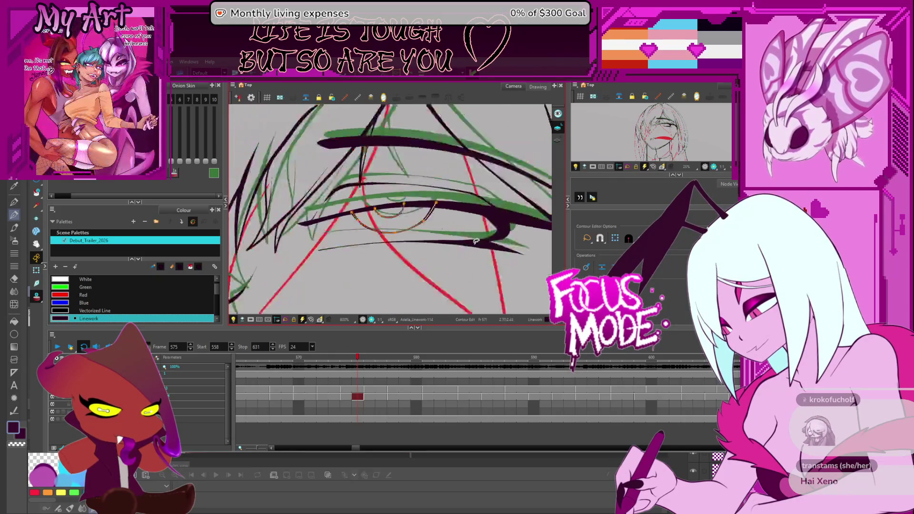
{"action": "scroll", "coordinate": [430, 268], "scroll_direction": "down", "scroll_amount": 4}
{"action": "scroll", "coordinate": [452, 252], "scroll_direction": "up", "scroll_amount": 2}
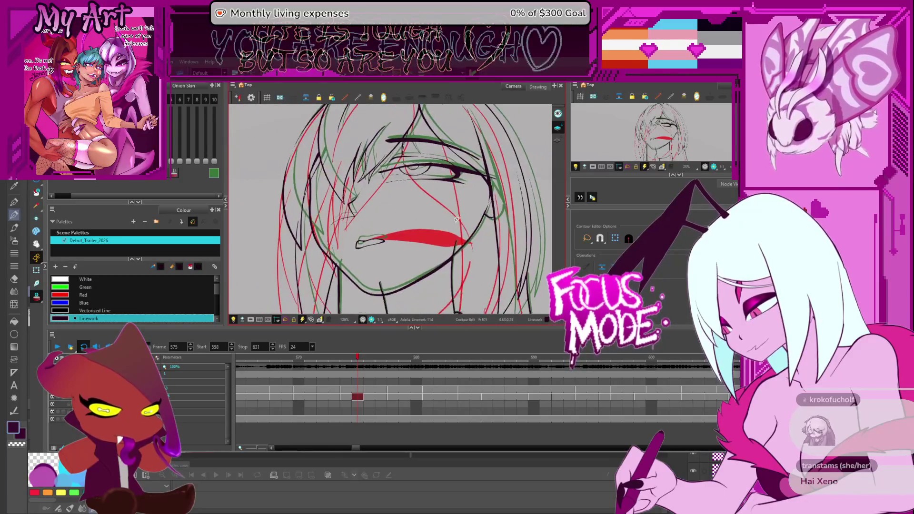
Play back the lineart animation in the Camera view and stop on frame 604
{"action": "scroll", "coordinate": [470, 240], "scroll_direction": "down", "scroll_amount": 2}
{"action": "left_click_drag", "start_coordinate": [470, 239], "coordinate": [458, 244]}
{"action": "left_click", "coordinate": [57, 347]}
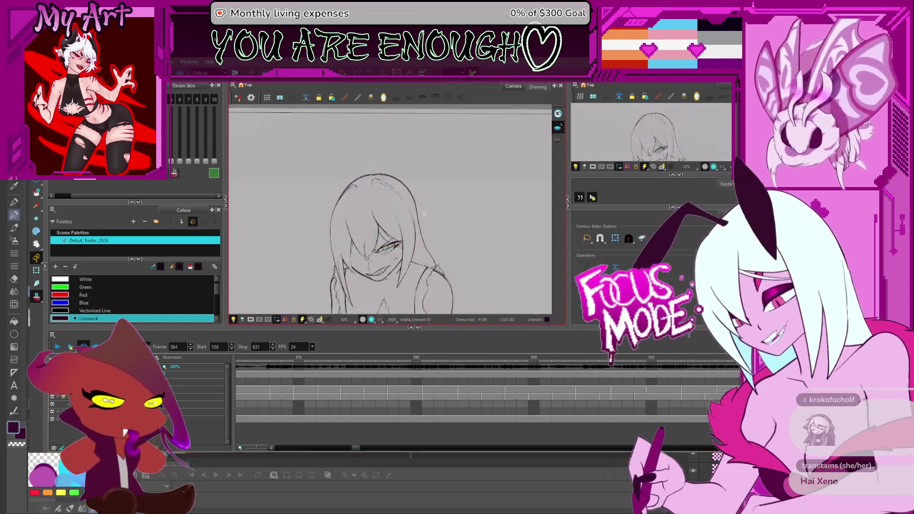
{"action": "key", "text": "space"}
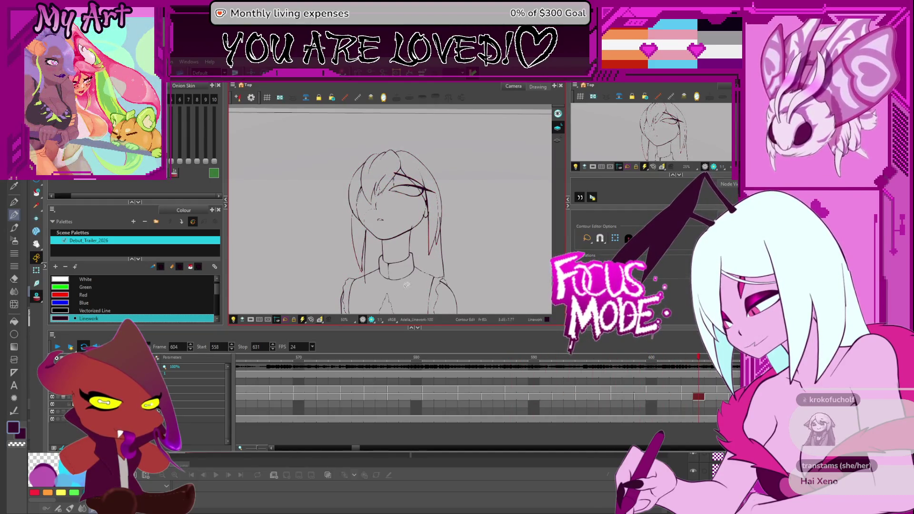
Flip back and forth around frames 590–593 comparing the hair, settling on frame 592
{"action": "left_click_drag", "start_coordinate": [410, 272], "coordinate": [412, 245]}
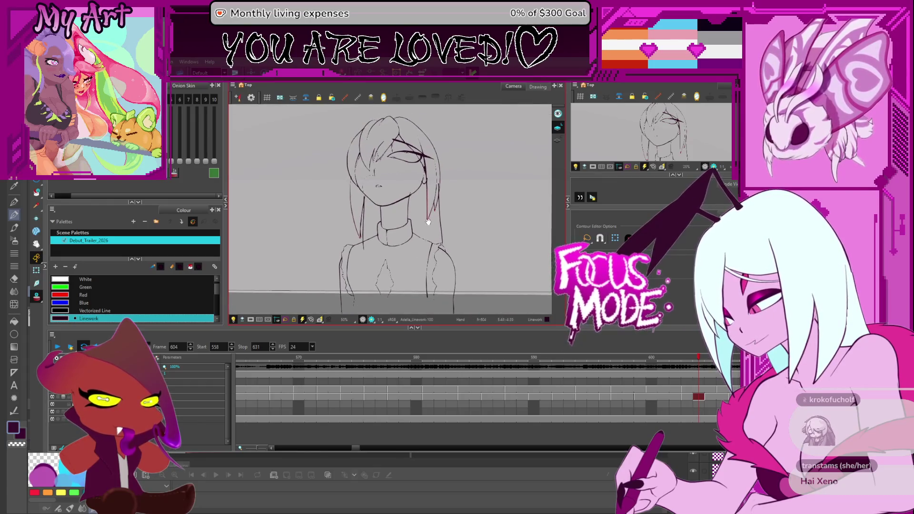
{"action": "key", "text": "comma"}
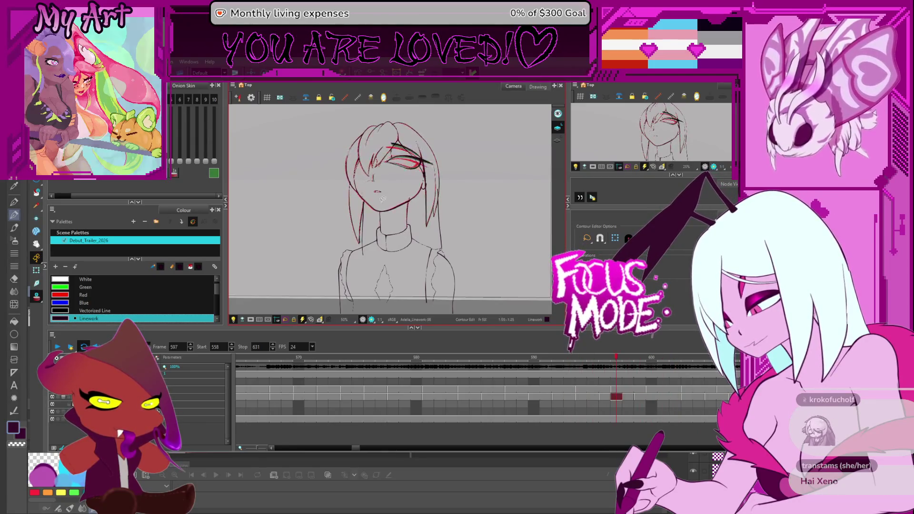
{"action": "scroll", "coordinate": [386, 215], "scroll_direction": "up", "scroll_amount": 2}
{"action": "scroll", "coordinate": [386, 215], "scroll_direction": "down", "scroll_amount": 1}
{"action": "key", "text": "comma"}
{"action": "key", "text": "comma"}
{"action": "key", "text": "comma"}
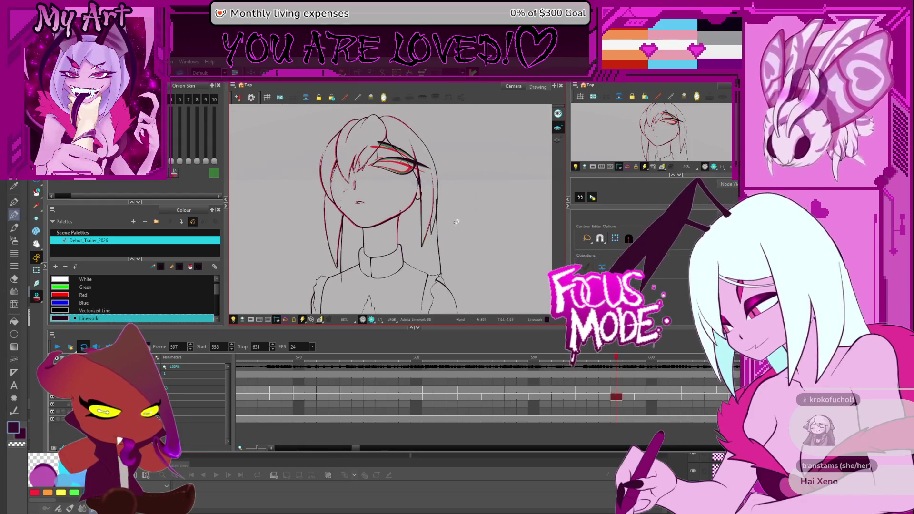
{"action": "key", "text": "period"}
{"action": "key", "text": "period"}
{"action": "key", "text": "period"}
{"action": "key", "text": "period"}
{"action": "key", "text": "period"}
{"action": "key", "text": "period"}
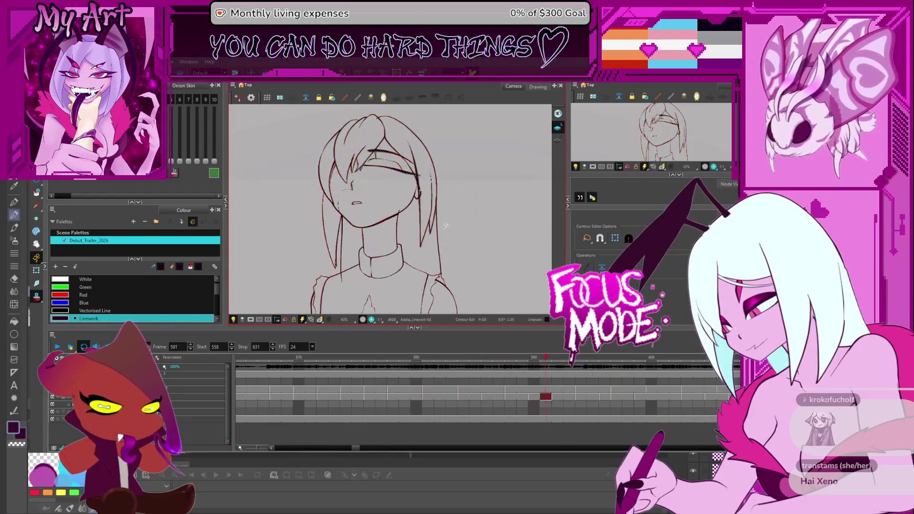
{"action": "key", "text": "period"}
{"action": "key", "text": "comma"}
{"action": "key", "text": "comma"}
{"action": "key", "text": "comma"}
{"action": "scroll", "coordinate": [415, 186], "scroll_direction": "up", "scroll_amount": 2}
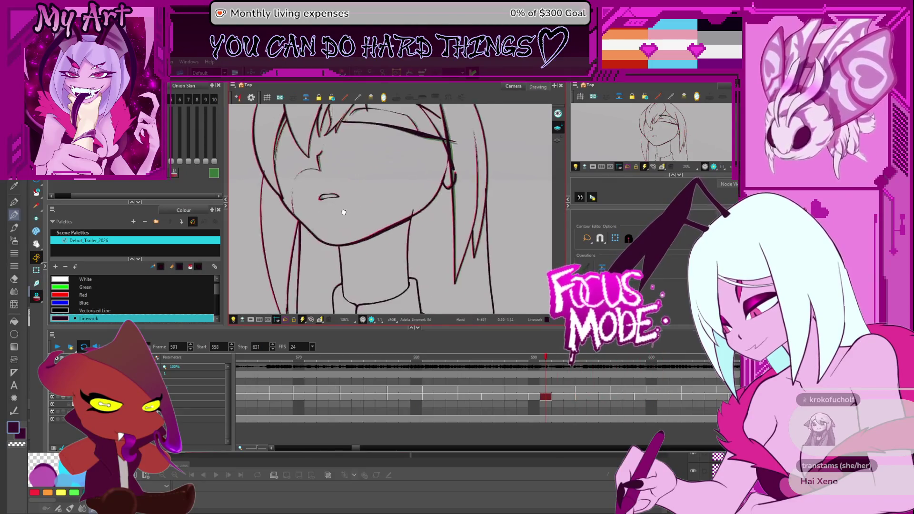
{"action": "key", "text": "comma"}
{"action": "key", "text": "comma"}
{"action": "key", "text": "period"}
{"action": "key", "text": "period"}
{"action": "key", "text": "period"}
{"action": "scroll", "coordinate": [414, 191], "scroll_direction": "up", "scroll_amount": 3}
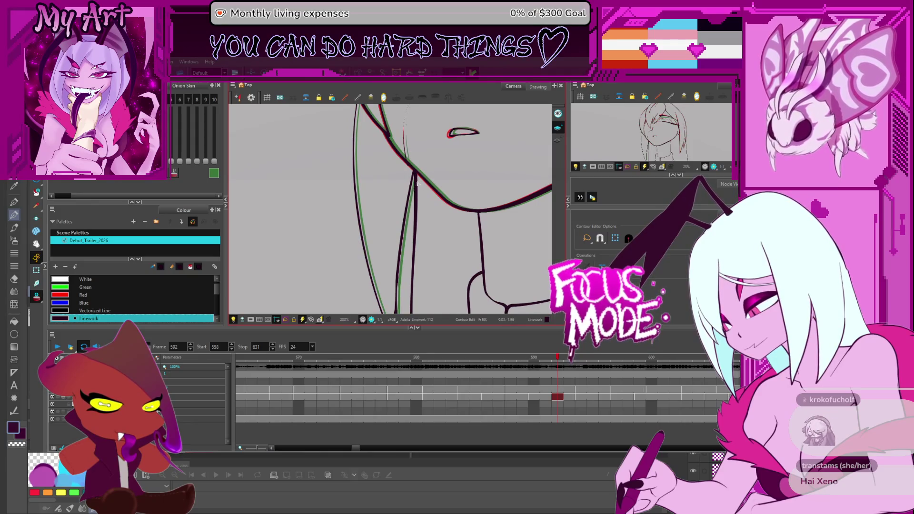
{"action": "scroll", "coordinate": [415, 183], "scroll_direction": "up", "scroll_amount": 3}
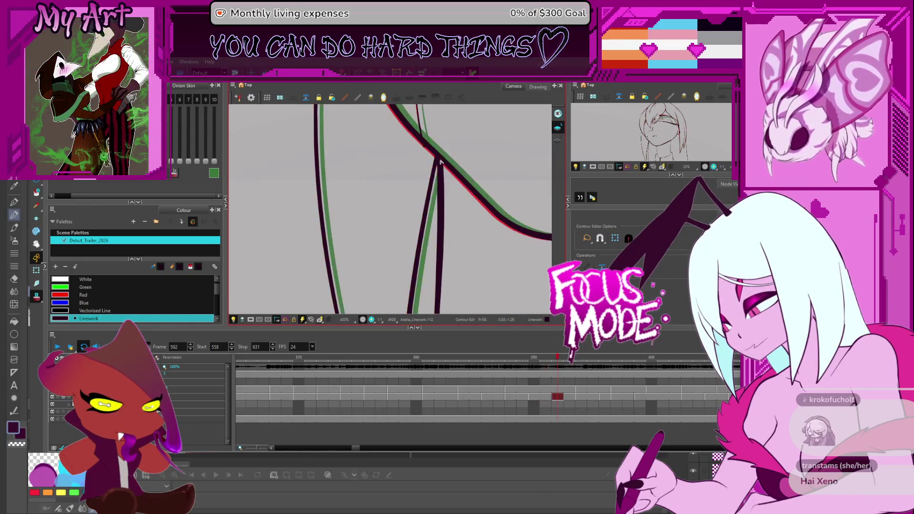
{"action": "scroll", "coordinate": [440, 162], "scroll_direction": "down", "scroll_amount": 3}
{"action": "scroll", "coordinate": [435, 171], "scroll_direction": "down", "scroll_amount": 2}
{"action": "key", "text": "comma"}
{"action": "key", "text": "comma"}
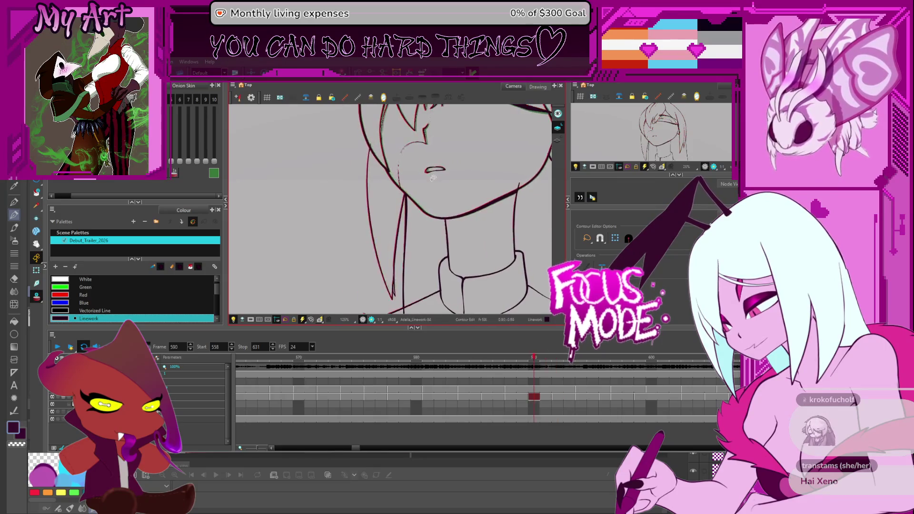
{"action": "key", "text": "period"}
{"action": "key", "text": "period"}
{"action": "key", "text": "period"}
{"action": "key", "text": "comma"}
{"action": "key", "text": "comma"}
{"action": "key", "text": "comma"}
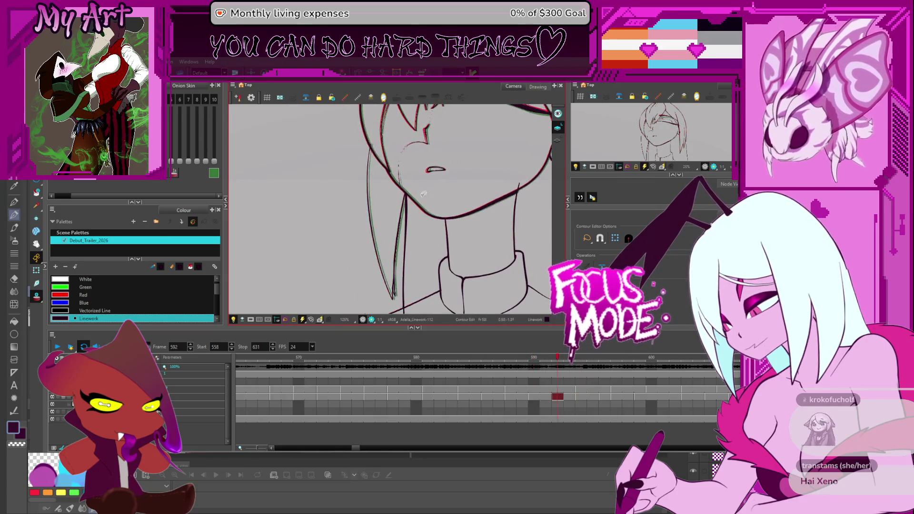
{"action": "key", "text": "period"}
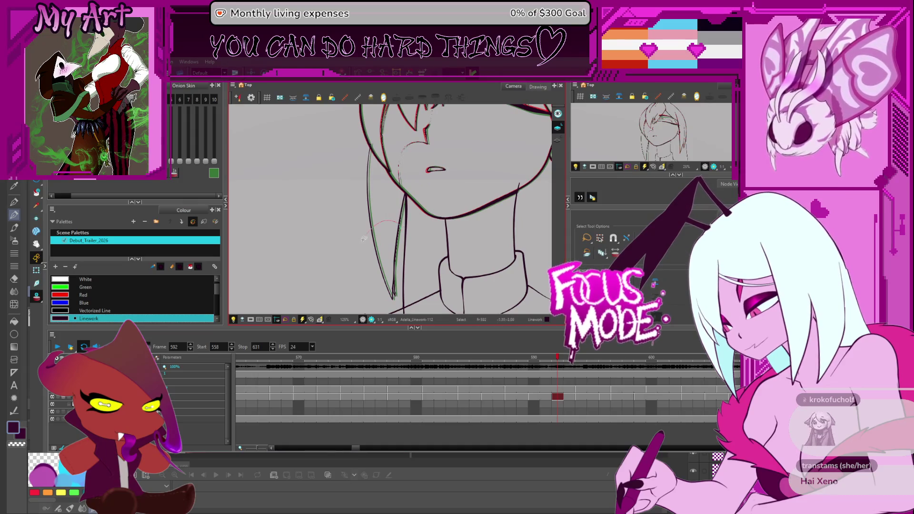
Reshape the tip of frame 592's hair strand beside the chin with the Contour Editor
{"action": "left_click_drag", "start_coordinate": [391, 254], "coordinate": [392, 253]}
{"action": "scroll", "coordinate": [400, 229], "scroll_direction": "up", "scroll_amount": 2}
{"action": "scroll", "coordinate": [413, 194], "scroll_direction": "up", "scroll_amount": 2}
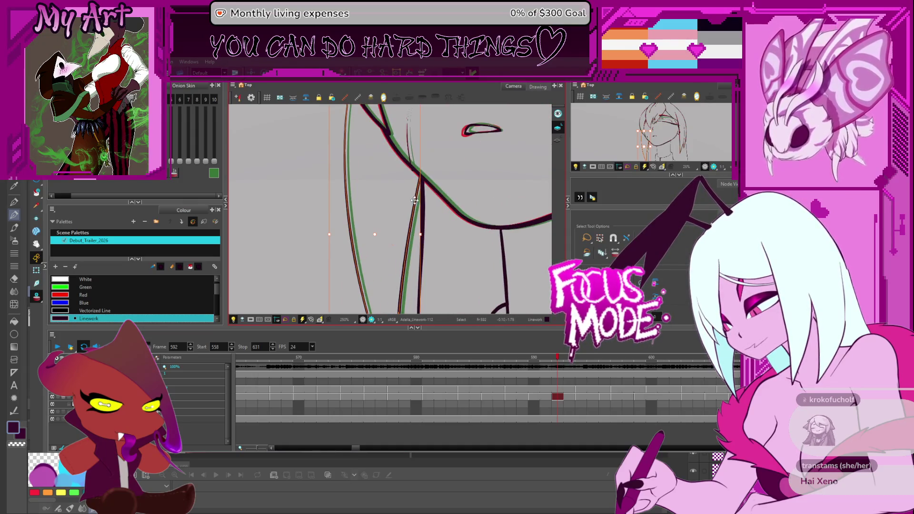
{"action": "mouse_move", "coordinate": [433, 167]}
{"action": "left_mouse_down"}
{"action": "mouse_move", "coordinate": [431, 234]}
{"action": "mouse_move", "coordinate": [417, 183]}
{"action": "left_mouse_up"}
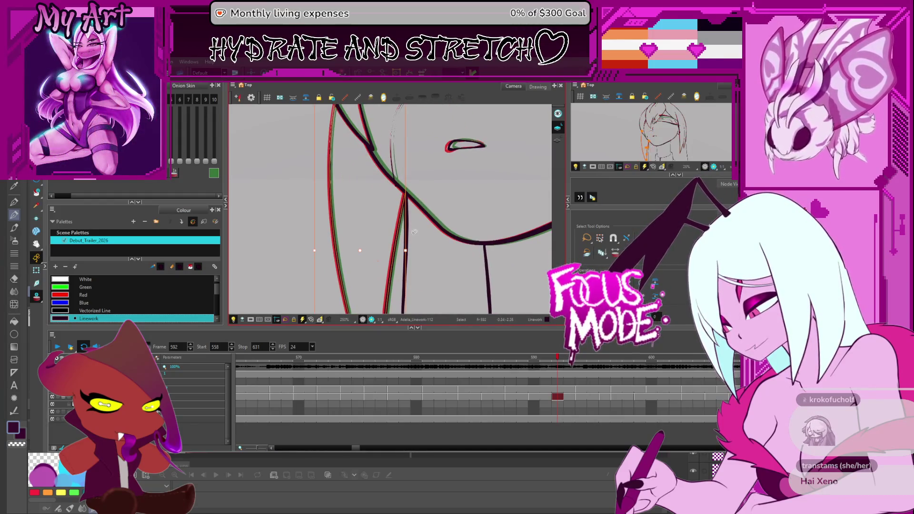
{"action": "key", "text": "alt+q"}
{"action": "mouse_move", "coordinate": [404, 203]}
{"action": "left_mouse_down"}
{"action": "mouse_move", "coordinate": [414, 220]}
{"action": "mouse_move", "coordinate": [414, 197]}
{"action": "left_mouse_up"}
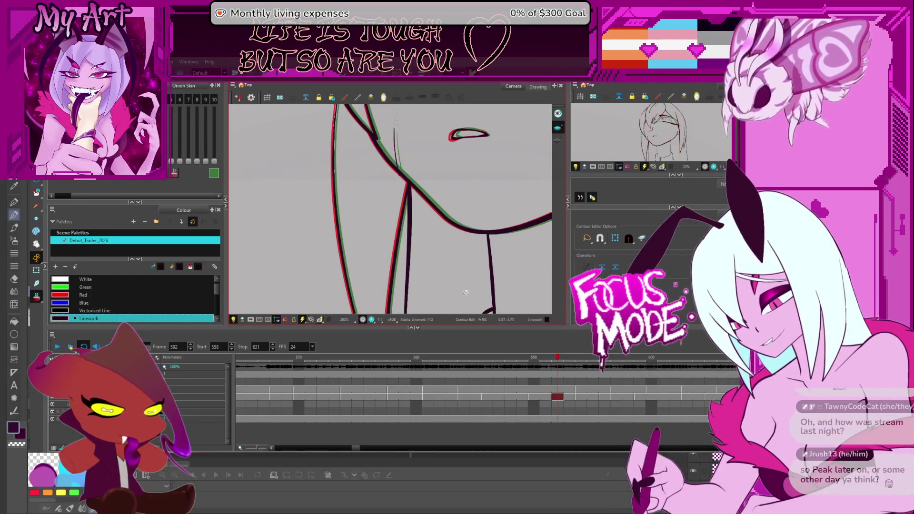
{"action": "left_click_drag", "start_coordinate": [443, 211], "coordinate": [414, 178]}
{"action": "left_click", "coordinate": [379, 170]}
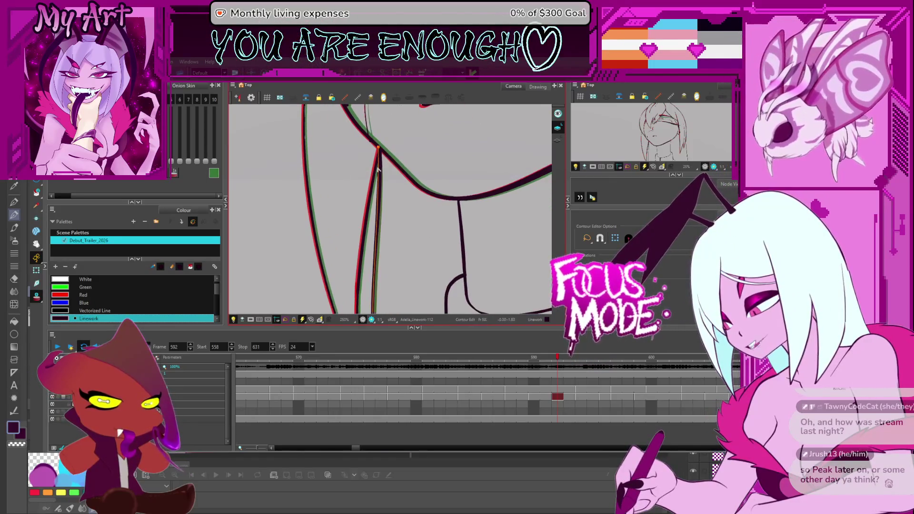
{"action": "left_click_drag", "start_coordinate": [379, 151], "coordinate": [381, 153]}
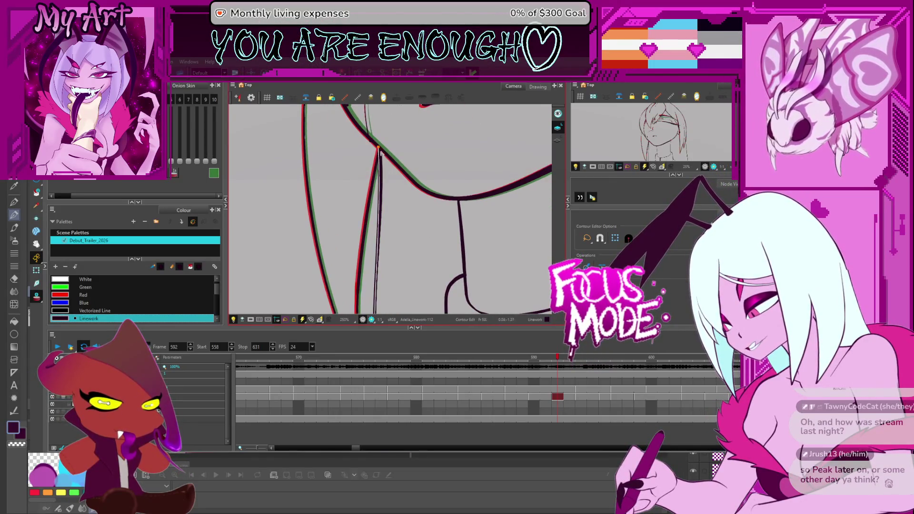
{"action": "mouse_move", "coordinate": [380, 312]}
{"action": "left_mouse_down"}
{"action": "mouse_move", "coordinate": [375, 241]}
{"action": "mouse_move", "coordinate": [385, 222]}
{"action": "left_mouse_up"}
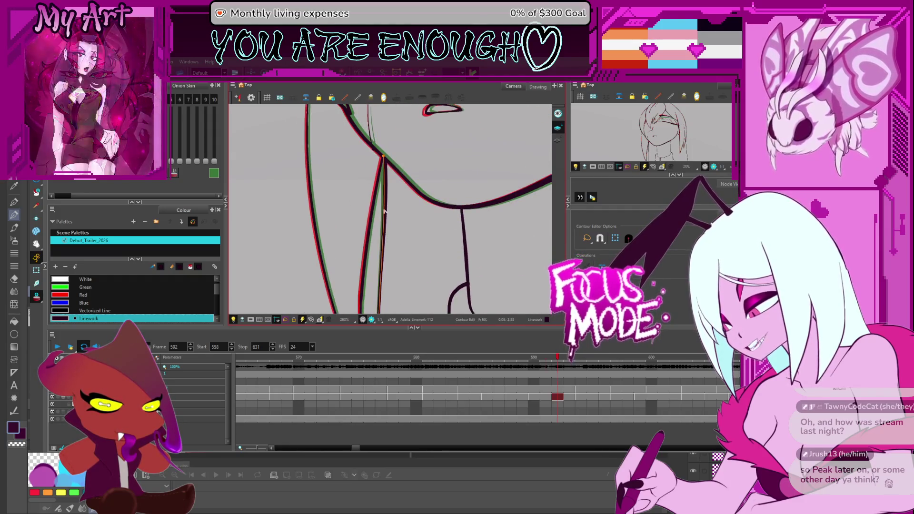
Refine the inner hair strand line near the jaw on frame 594
{"action": "key", "text": "period"}
{"action": "key", "text": "period"}
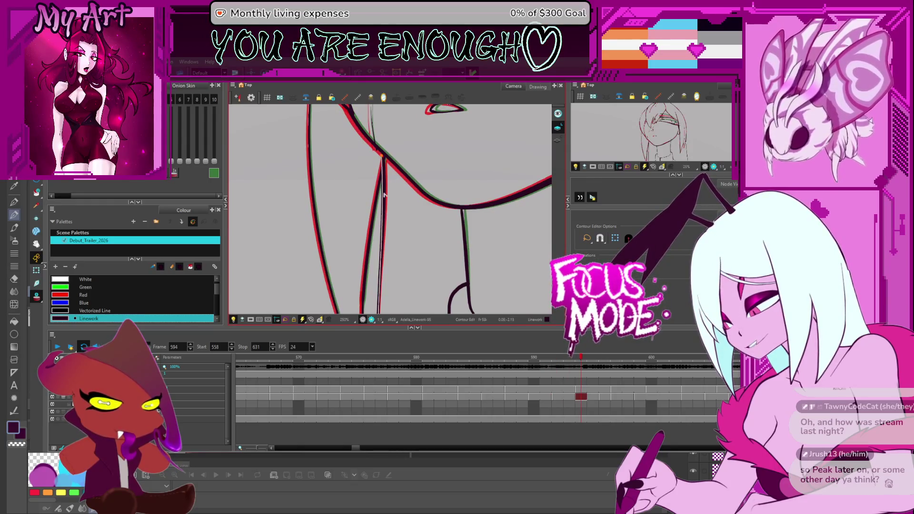
{"action": "left_click", "coordinate": [384, 162]}
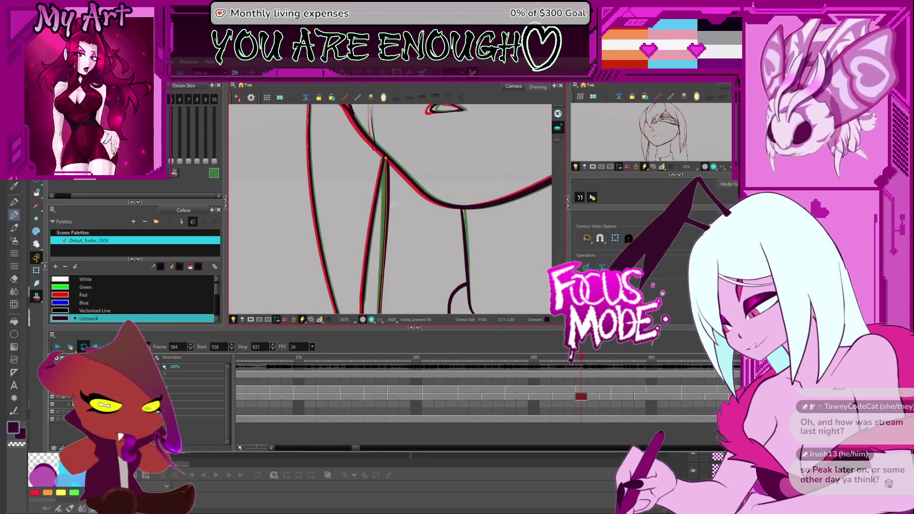
{"action": "mouse_move", "coordinate": [393, 205]}
{"action": "left_mouse_down"}
{"action": "mouse_move", "coordinate": [400, 216]}
{"action": "mouse_move", "coordinate": [404, 188]}
{"action": "left_mouse_up"}
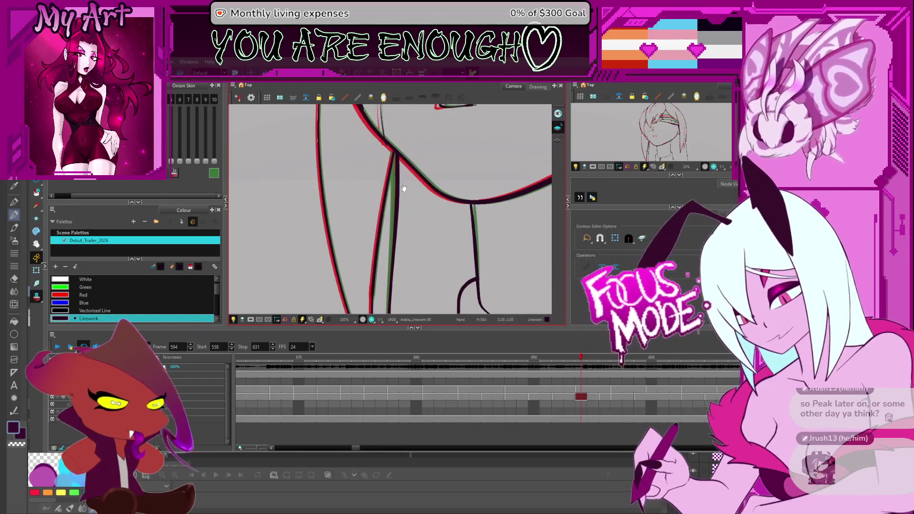
{"action": "left_click_drag", "start_coordinate": [415, 227], "coordinate": [429, 240]}
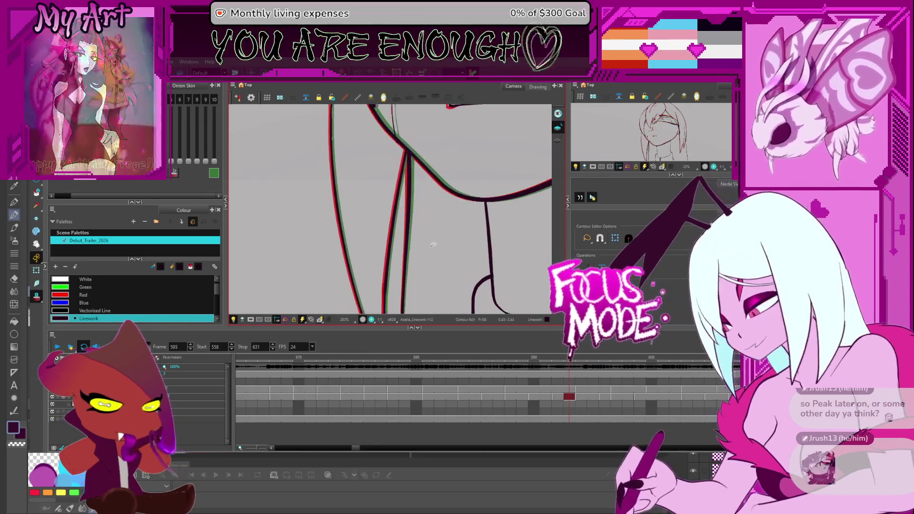
{"action": "left_click", "coordinate": [411, 149]}
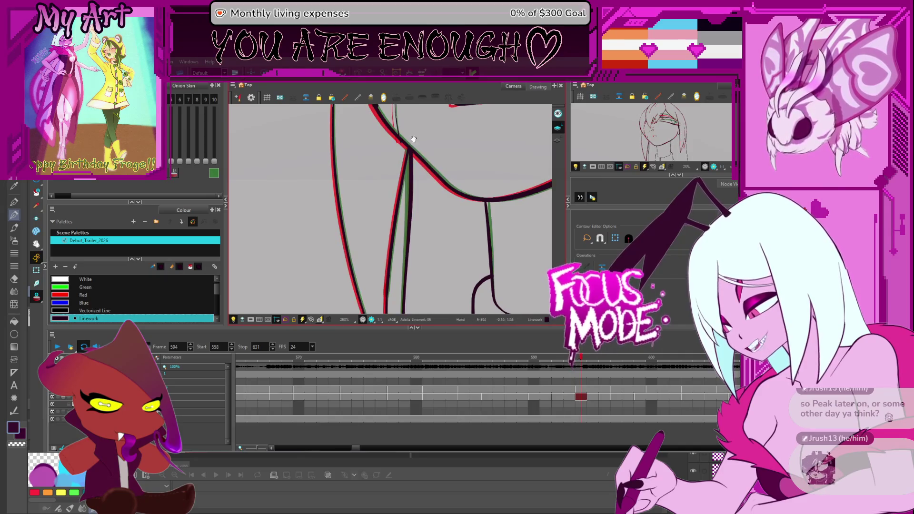
{"action": "left_click_drag", "start_coordinate": [413, 139], "coordinate": [401, 219]}
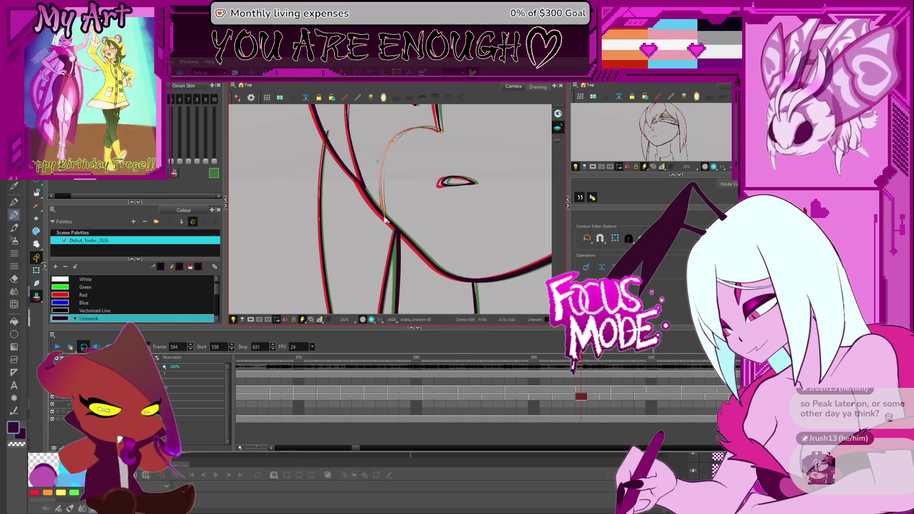
{"action": "left_click", "coordinate": [394, 143]}
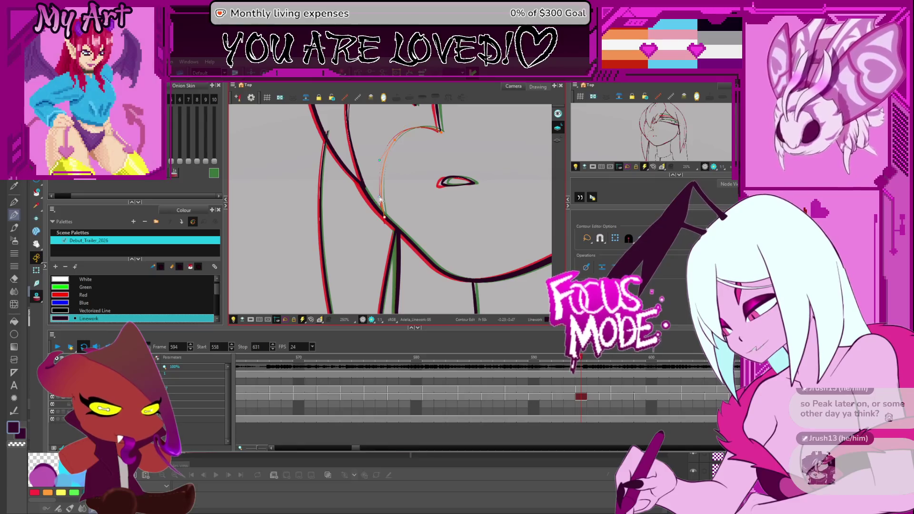
{"action": "mouse_move", "coordinate": [457, 241]}
{"action": "left_mouse_down"}
{"action": "mouse_move", "coordinate": [446, 286]}
{"action": "mouse_move", "coordinate": [437, 257]}
{"action": "left_mouse_up"}
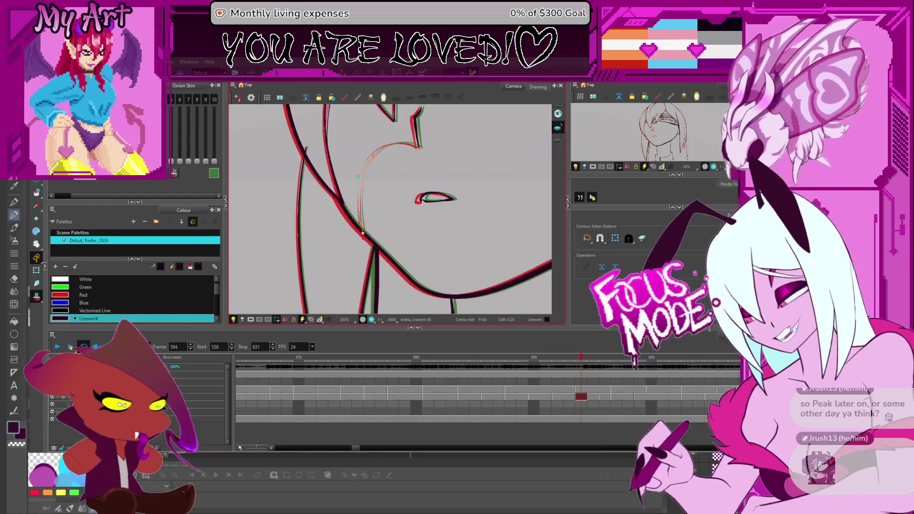
{"action": "scroll", "coordinate": [451, 210], "scroll_direction": "down", "scroll_amount": 2}
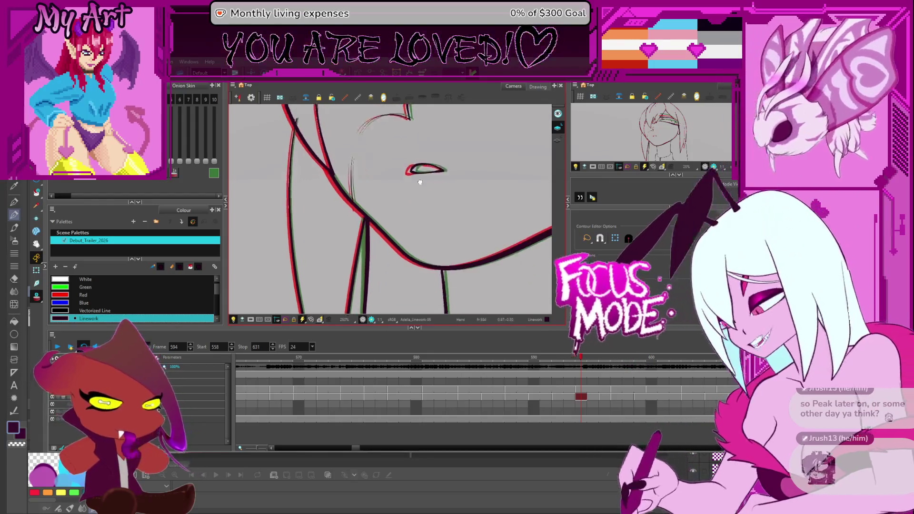
{"action": "scroll", "coordinate": [443, 206], "scroll_direction": "down", "scroll_amount": 2}
{"action": "key", "text": "comma"}
{"action": "key", "text": "period"}
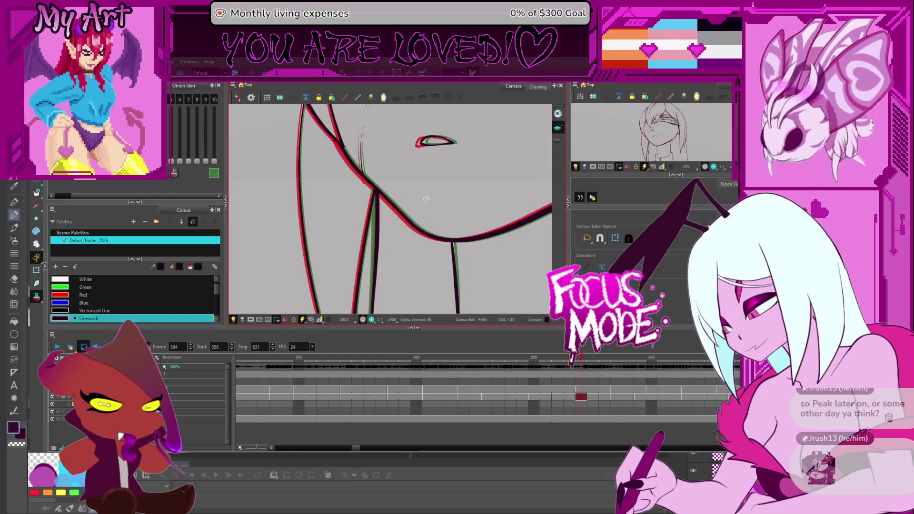
{"action": "key", "text": "period"}
{"action": "key", "text": "period"}
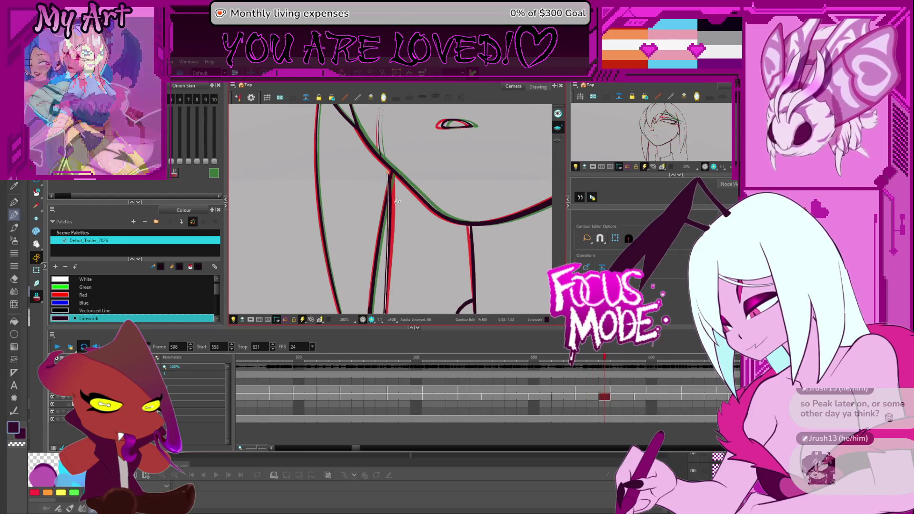
{"action": "key", "text": "comma"}
{"action": "left_click", "coordinate": [395, 220]}
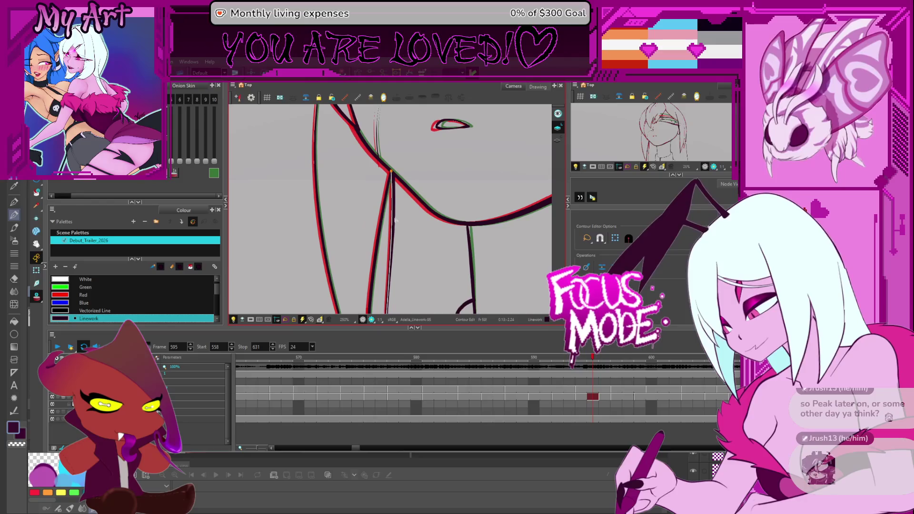
{"action": "left_click", "coordinate": [395, 220]}
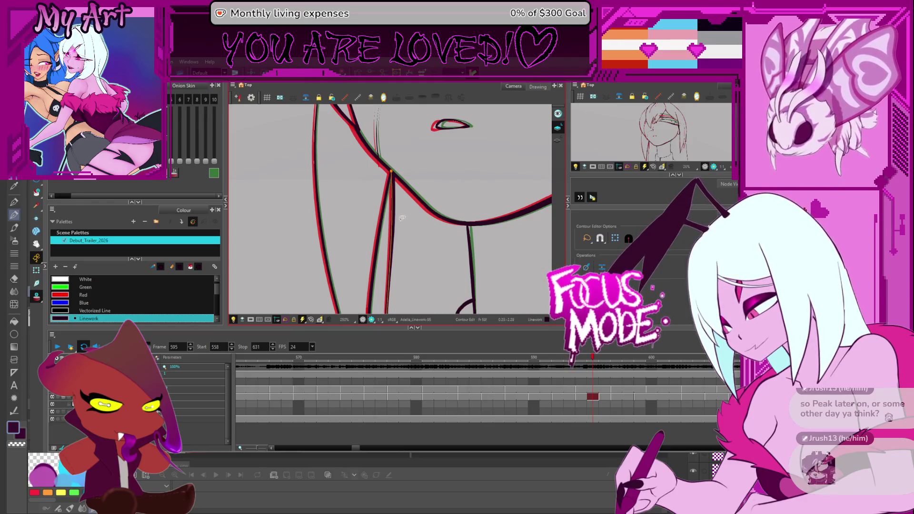
{"action": "key", "text": "alt+s"}
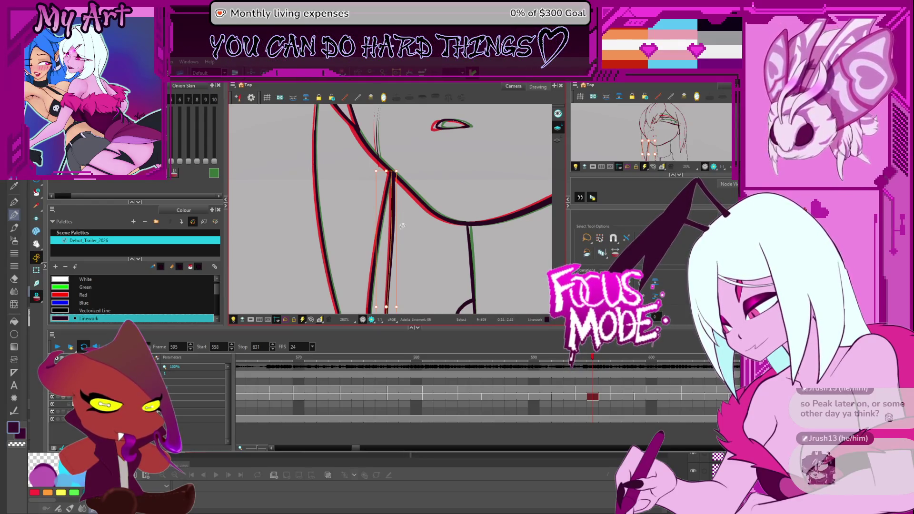
{"action": "key", "text": "period"}
{"action": "left_click", "coordinate": [404, 221]}
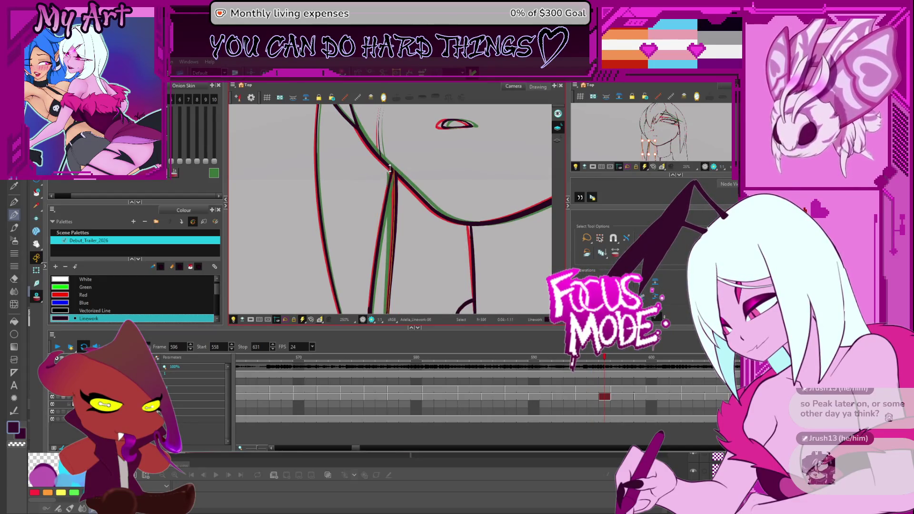
{"action": "key", "text": "comma"}
{"action": "key", "text": "period"}
{"action": "key", "text": "comma"}
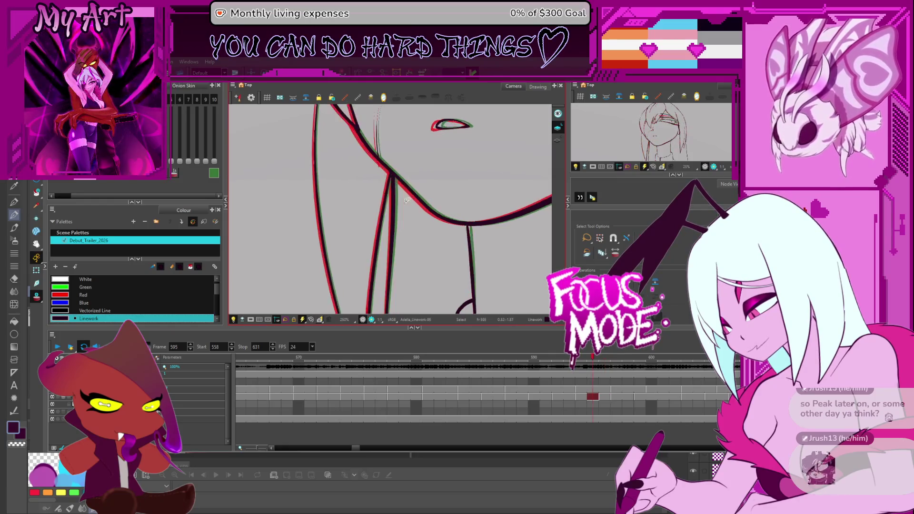
{"action": "key", "text": "period"}
{"action": "key", "text": "comma"}
{"action": "key", "text": "comma"}
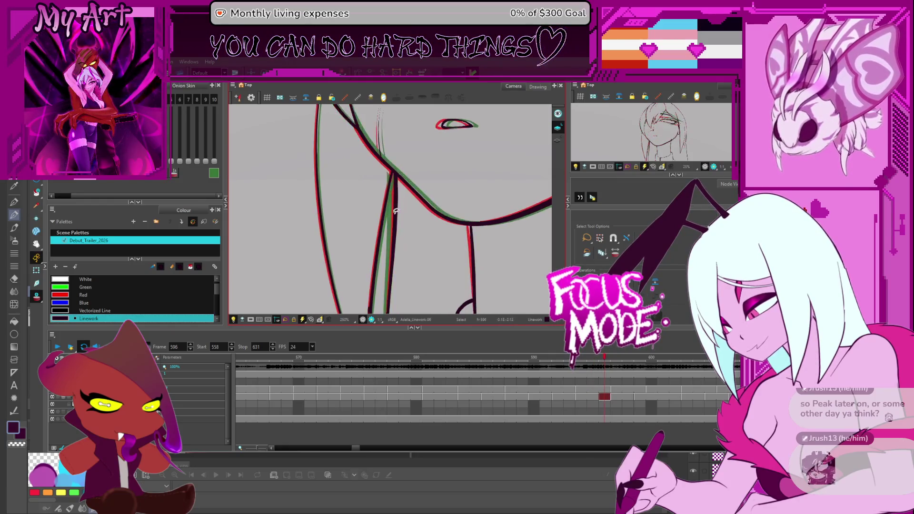
{"action": "key", "text": "comma"}
Advance to frame 595 to work on the hair strand tip at the jaw
{"action": "key", "text": "period"}
{"action": "key", "text": "period"}
{"action": "key", "text": "period"}
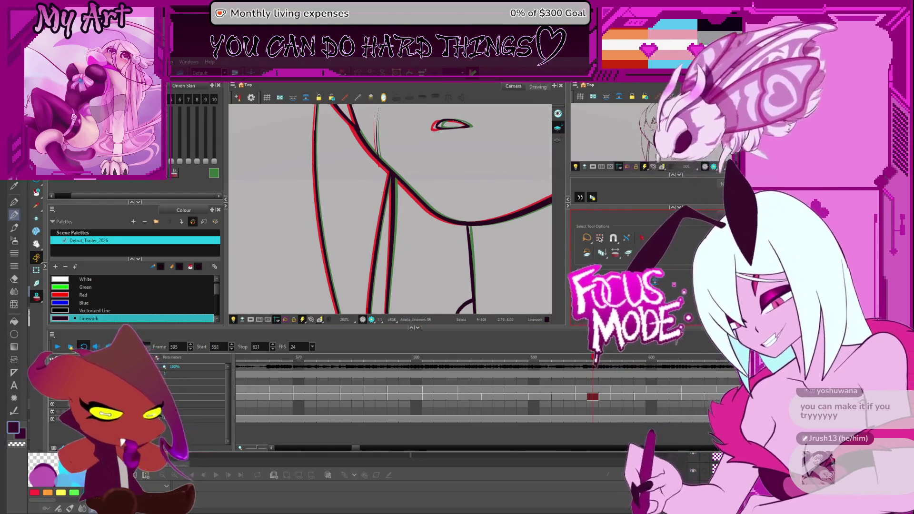
Step between frames 589 and 600 and select the hair strand beside the jaw
{"action": "scroll", "coordinate": [437, 188], "scroll_direction": "down", "scroll_amount": 5}
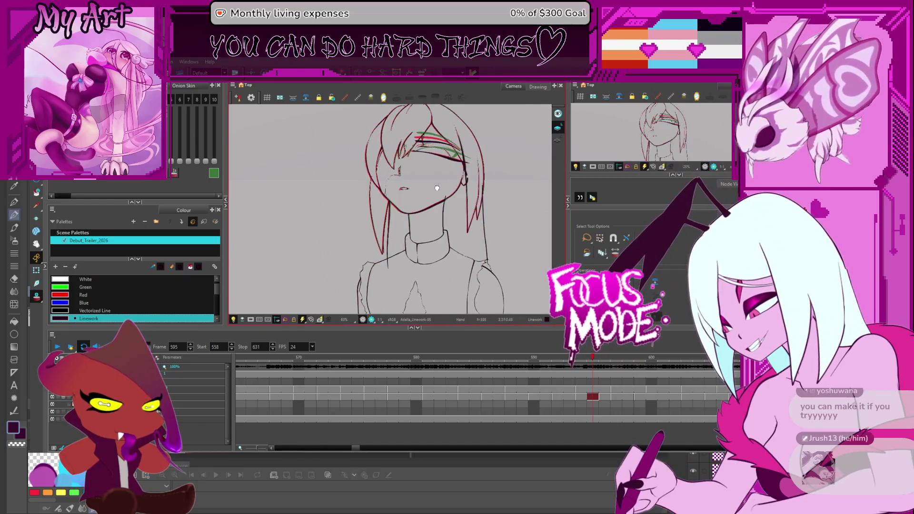
{"action": "scroll", "coordinate": [436, 188], "scroll_direction": "up", "scroll_amount": 2}
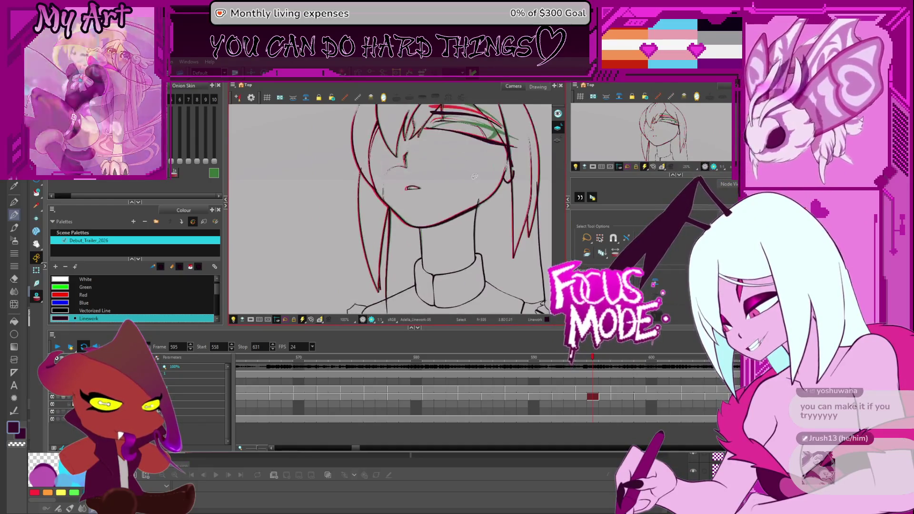
{"action": "key", "text": "comma"}
{"action": "key", "text": "comma"}
{"action": "key", "text": "comma"}
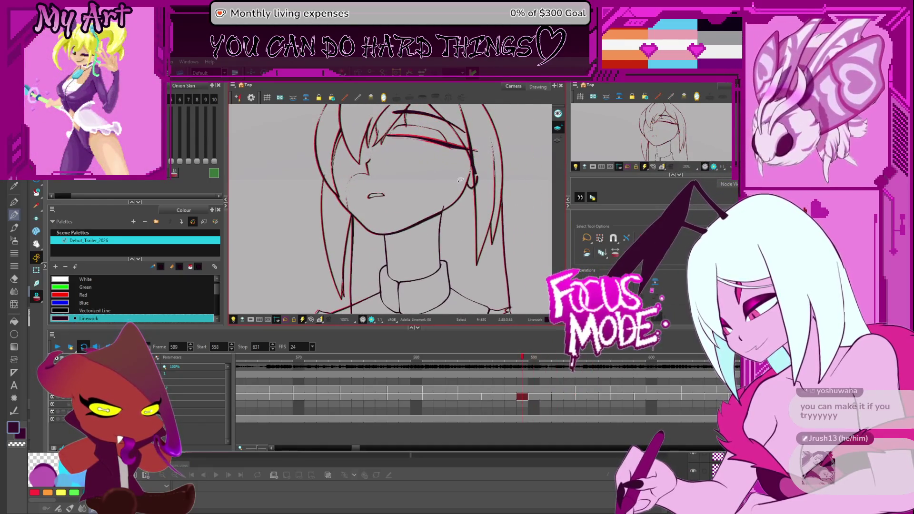
{"action": "key", "text": "period"}
{"action": "key", "text": "period"}
{"action": "key", "text": "period"}
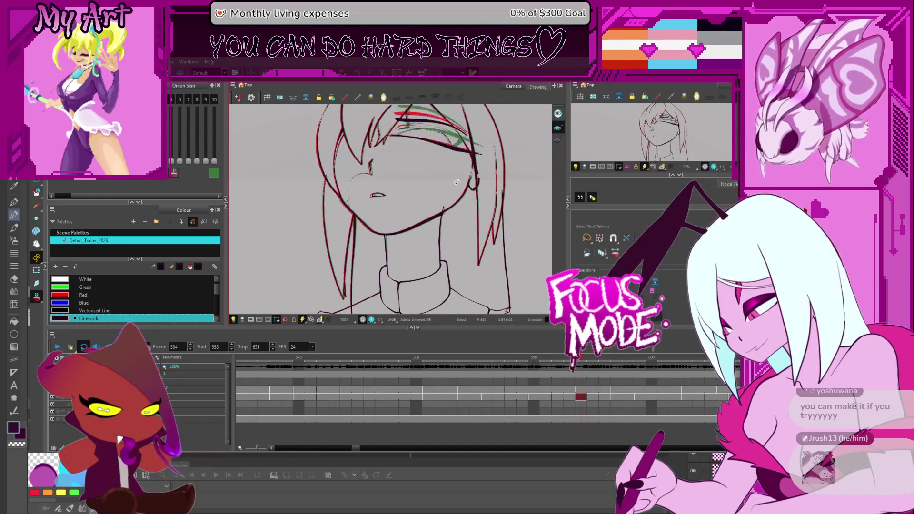
{"action": "key", "text": "period"}
{"action": "key", "text": "period"}
{"action": "key", "text": "period"}
{"action": "key", "text": "period"}
{"action": "key", "text": "period"}
{"action": "key", "text": "period"}
{"action": "key", "text": "period"}
{"action": "key", "text": "comma"}
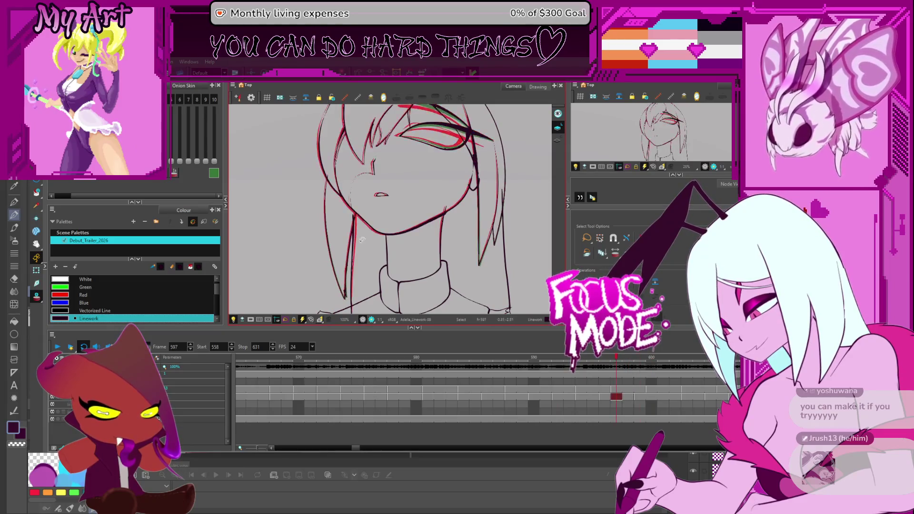
{"action": "key", "text": "comma"}
{"action": "key", "text": "comma"}
{"action": "scroll", "coordinate": [360, 245], "scroll_direction": "up", "scroll_amount": 1}
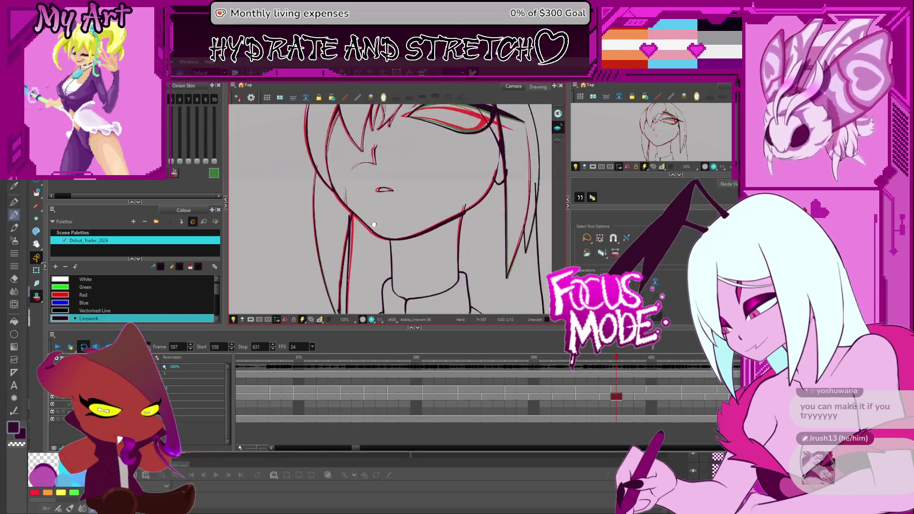
{"action": "left_click", "coordinate": [381, 223]}
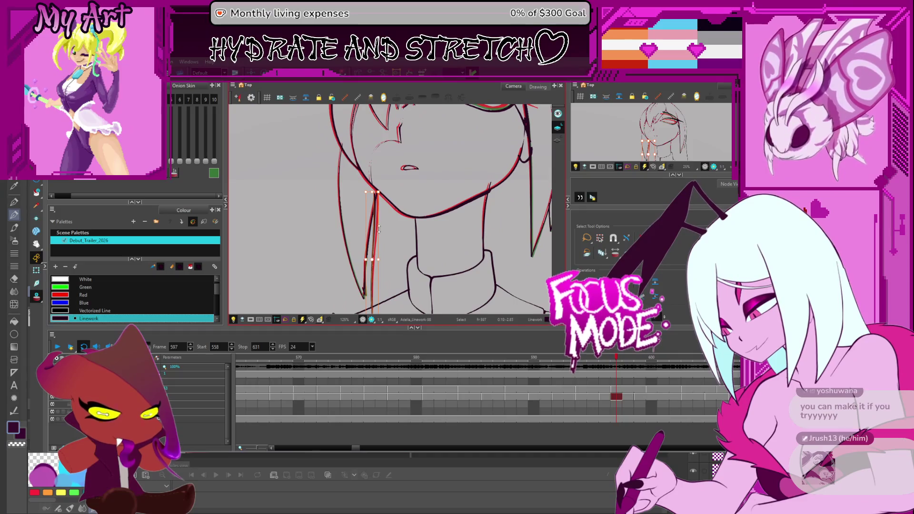
{"action": "key", "text": "comma"}
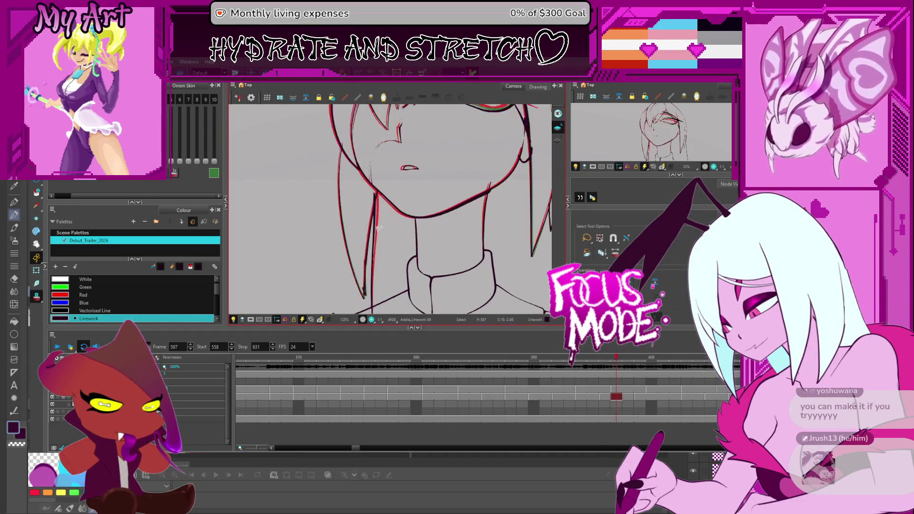
{"action": "left_click", "coordinate": [379, 223]}
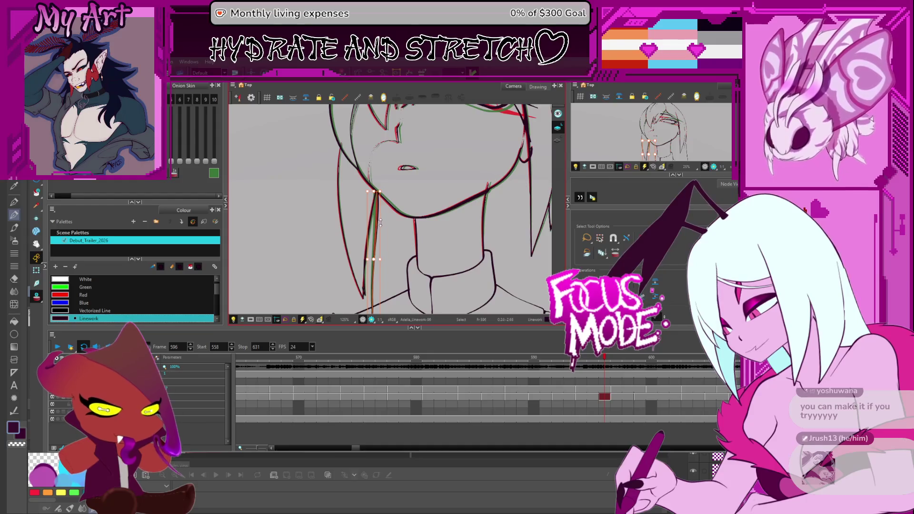
On frame 597, stretch the strand's top right along the jaw and adjust its contour tip
{"action": "key", "text": "period"}
{"action": "left_click", "coordinate": [376, 231]}
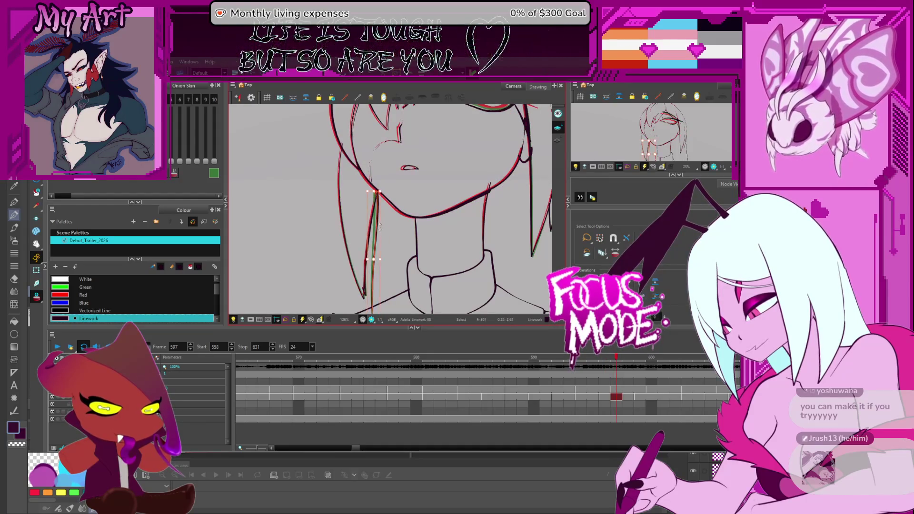
{"action": "scroll", "coordinate": [400, 192], "scroll_direction": "up", "scroll_amount": 5}
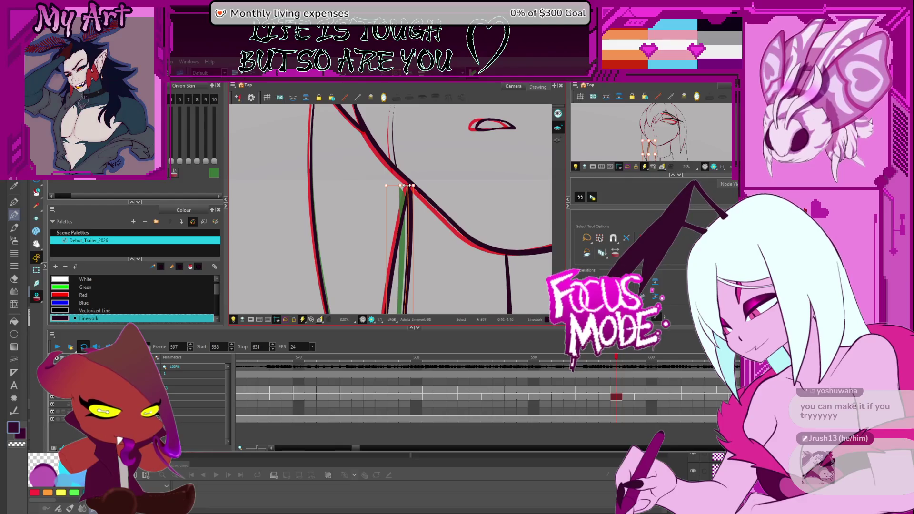
{"action": "left_click_drag", "start_coordinate": [407, 185], "coordinate": [404, 186]}
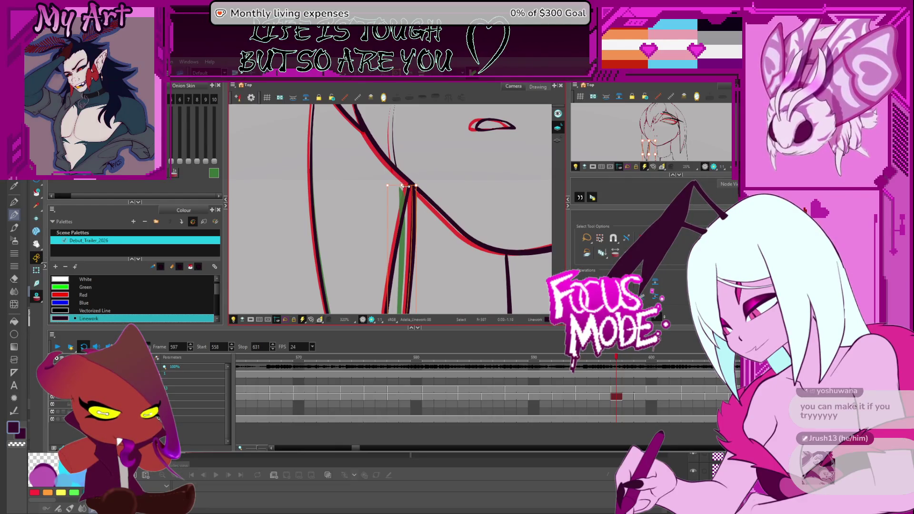
{"action": "key", "text": "alt+q"}
{"action": "left_click", "coordinate": [410, 200]}
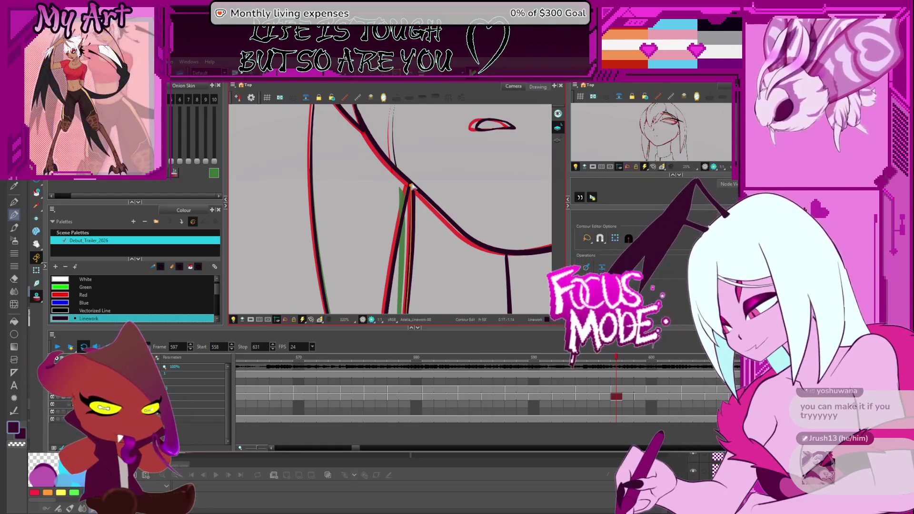
{"action": "left_click", "coordinate": [413, 189]}
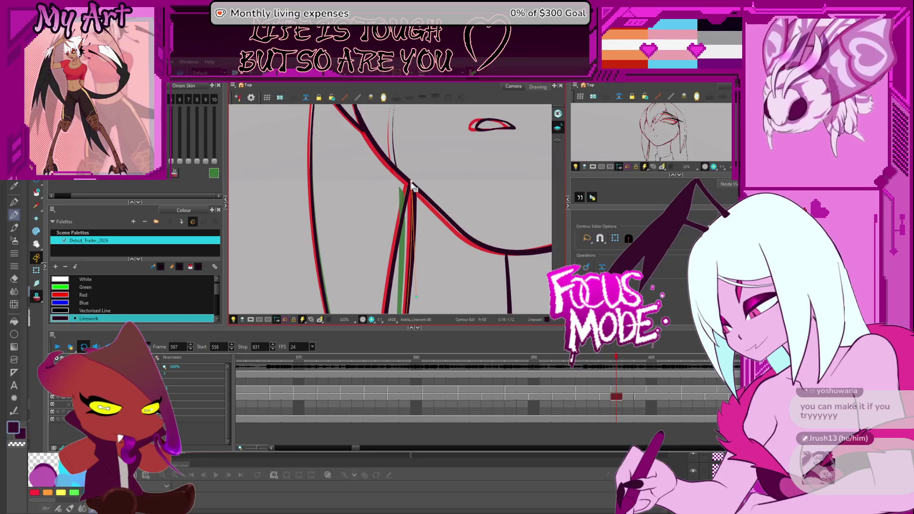
Check the strand across frames 596–600, then reselect it on frame 597 with the Select tool
{"action": "key", "text": "period"}
{"action": "key", "text": "period"}
{"action": "scroll", "coordinate": [428, 256], "scroll_direction": "down", "scroll_amount": 4}
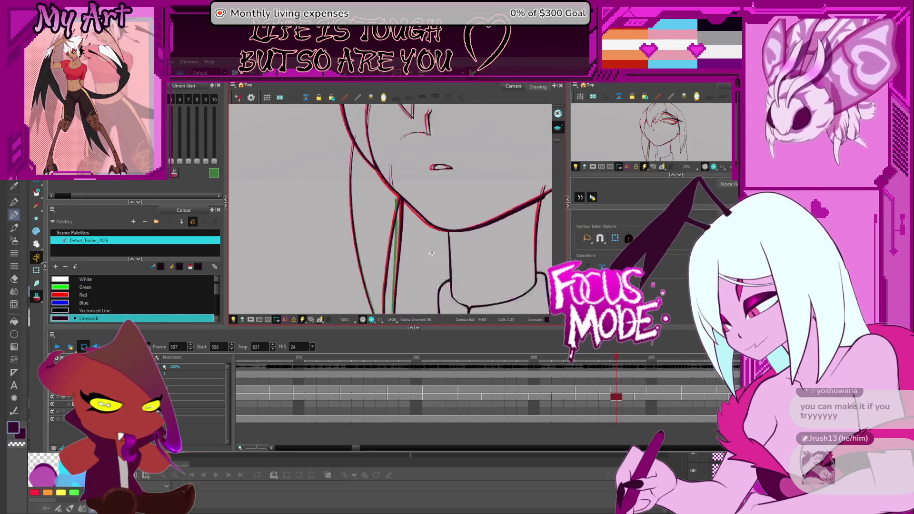
{"action": "key", "text": "period"}
{"action": "key", "text": "comma"}
{"action": "key", "text": "comma"}
{"action": "key", "text": "comma"}
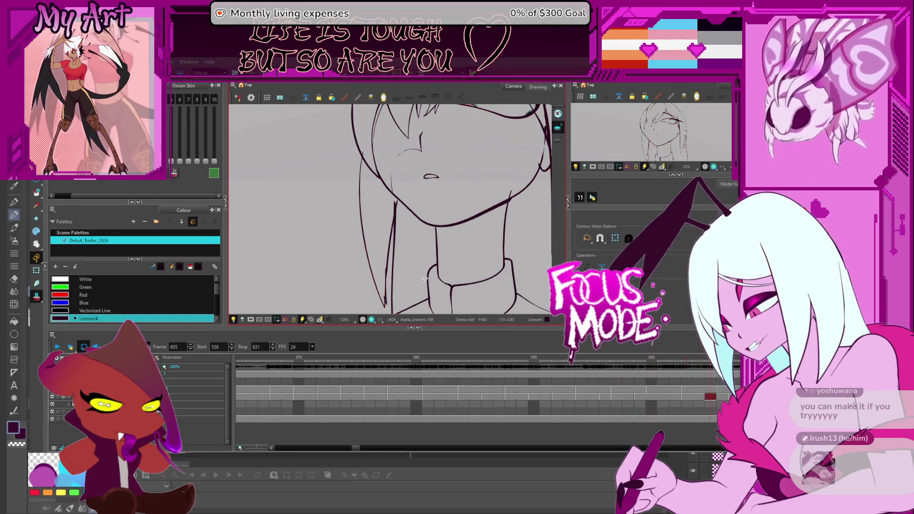
{"action": "key", "text": "comma"}
{"action": "key", "text": "period"}
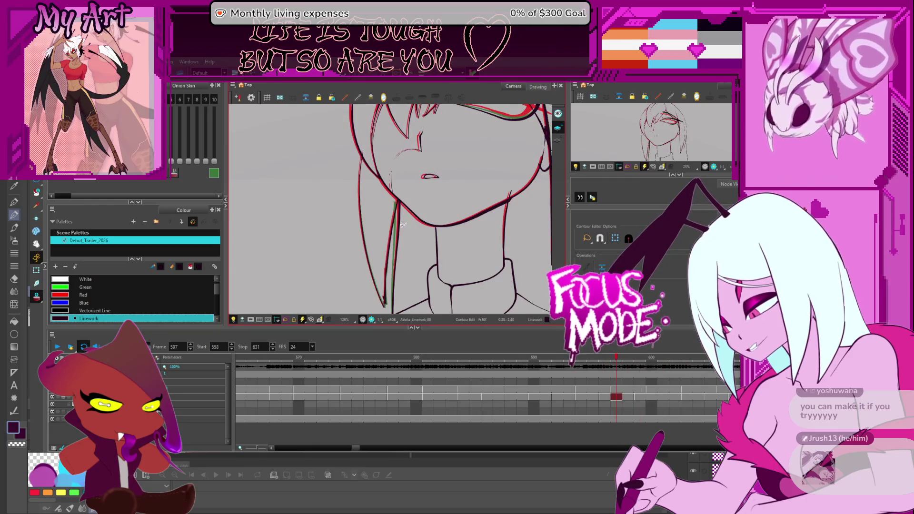
{"action": "key", "text": "alt+s"}
{"action": "key", "text": "comma"}
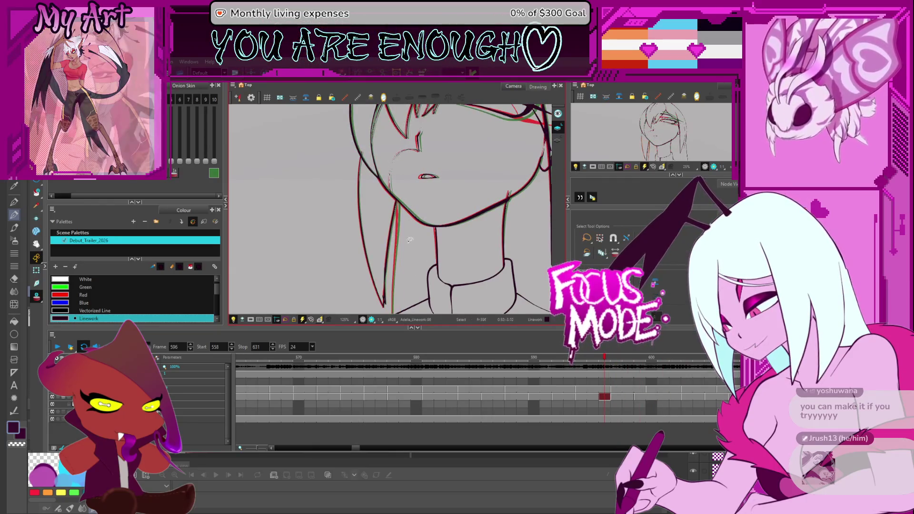
{"action": "key", "text": "period"}
{"action": "left_click", "coordinate": [401, 241]}
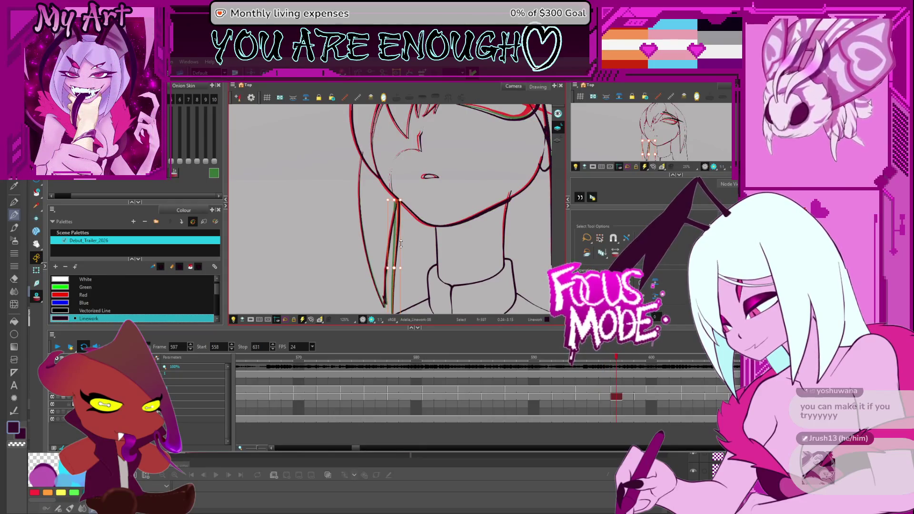
Show faint onion skins and let selections affect onion-skinned drawings (Alt+O)
{"action": "key", "text": "period"}
{"action": "key", "text": "period"}
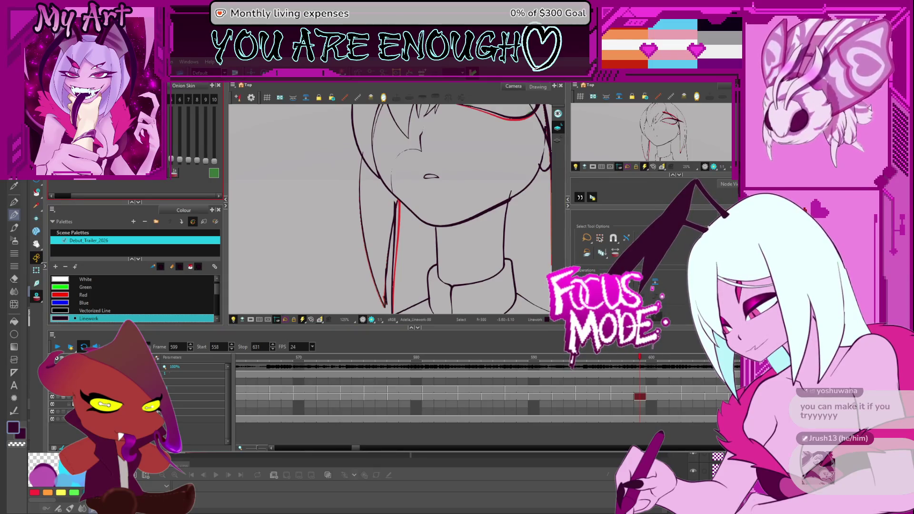
{"action": "left_click_drag", "start_coordinate": [205, 155], "coordinate": [170, 132]}
{"action": "key", "text": "period"}
{"action": "key", "text": "period"}
{"action": "key", "text": "period"}
{"action": "key", "text": "period"}
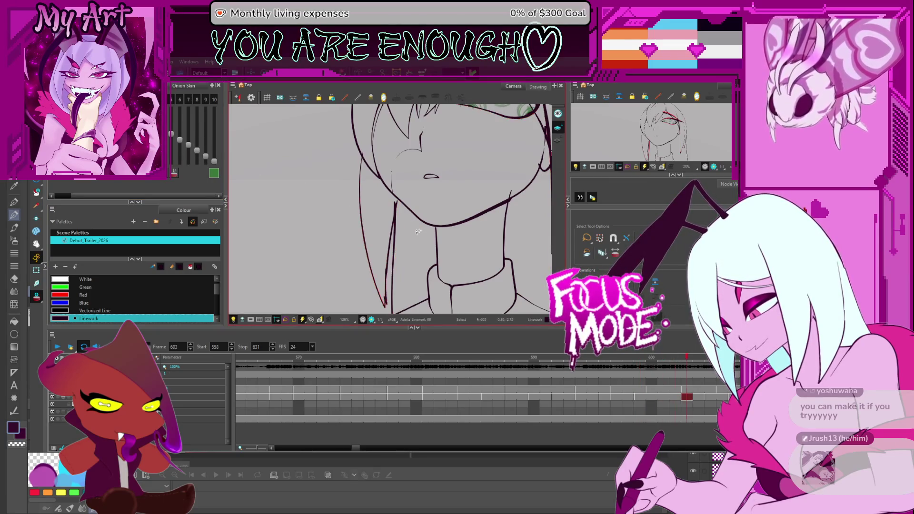
{"action": "key", "text": "alt+o"}
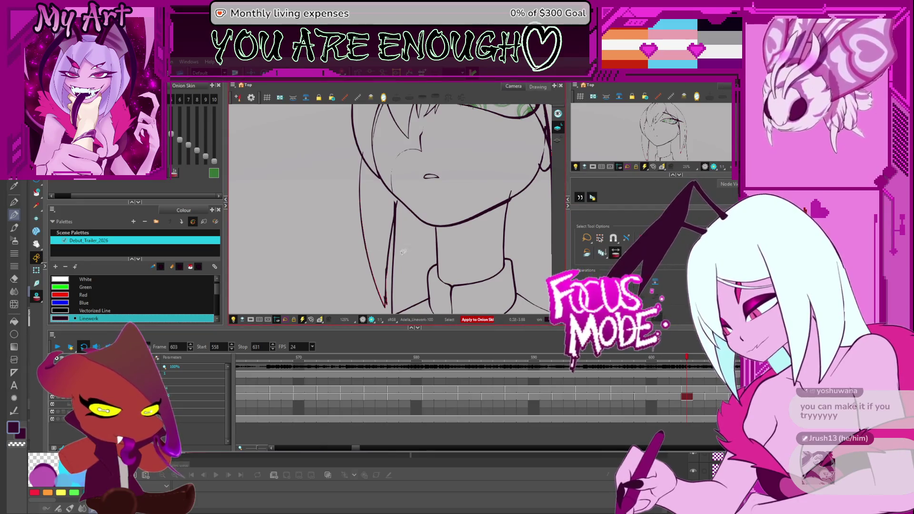
{"action": "left_click_drag", "start_coordinate": [391, 258], "coordinate": [391, 234]}
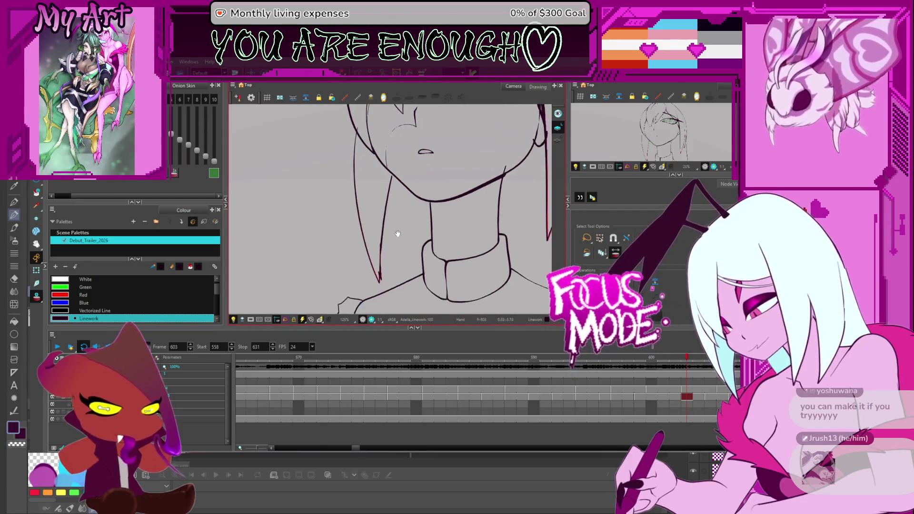
Compare the hair-strand strokes on frames 597 through 603
{"action": "key", "text": "comma"}
{"action": "key", "text": "comma"}
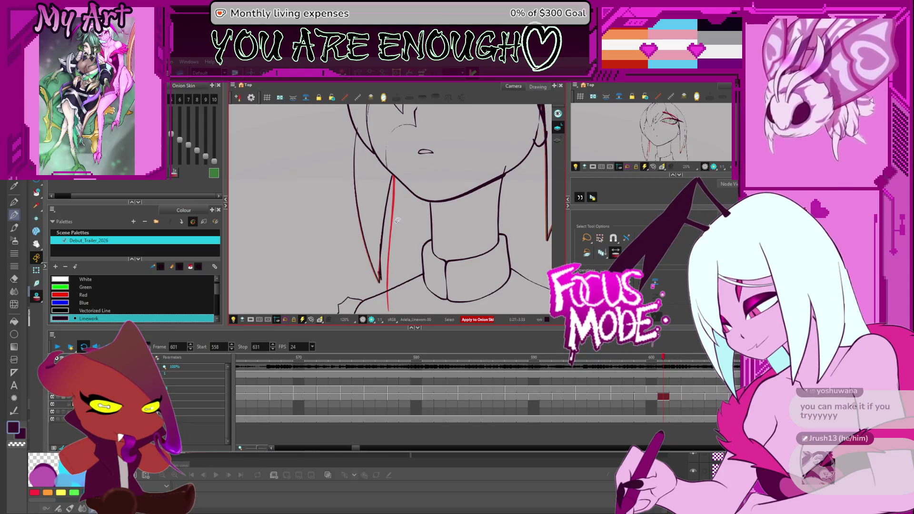
{"action": "key", "text": "comma"}
{"action": "key", "text": "comma"}
{"action": "key", "text": "comma"}
{"action": "key", "text": "comma"}
{"action": "left_click", "coordinate": [397, 209]}
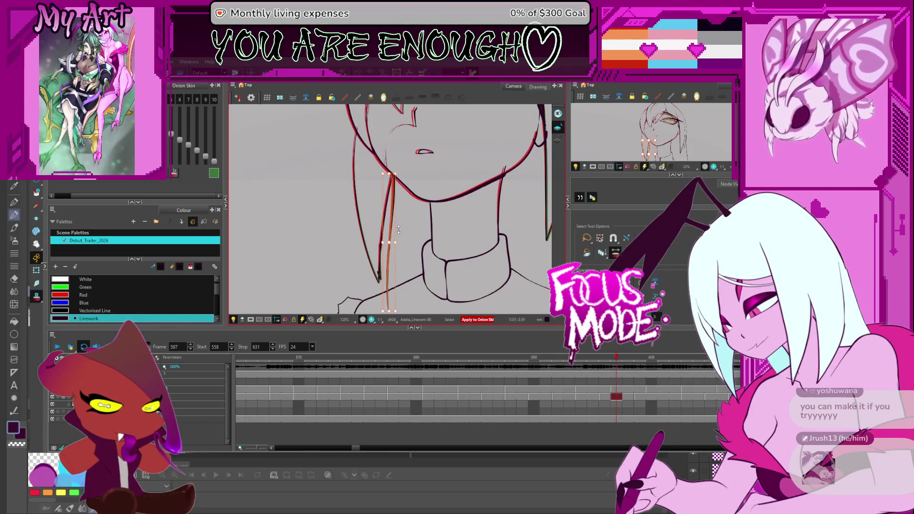
{"action": "key", "text": "period"}
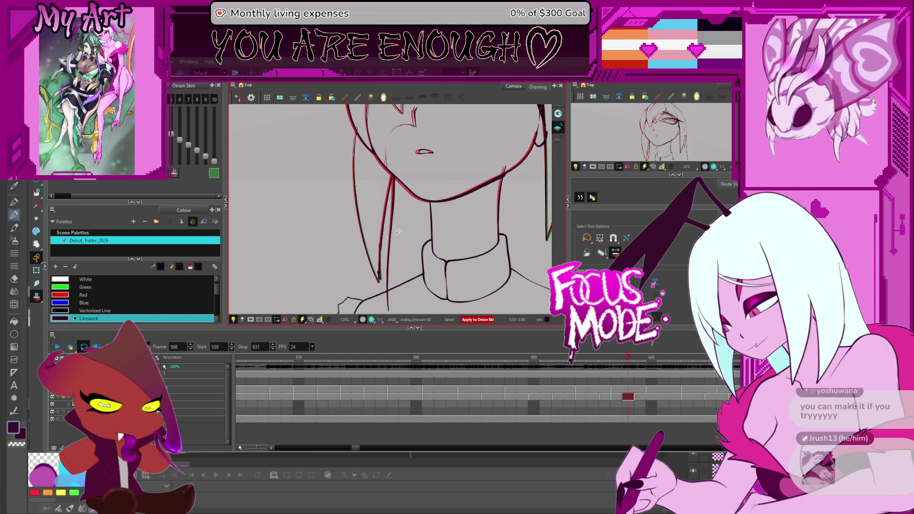
{"action": "key", "text": "period"}
{"action": "key", "text": "period"}
{"action": "key", "text": "period"}
{"action": "key", "text": "period"}
{"action": "key", "text": "period"}
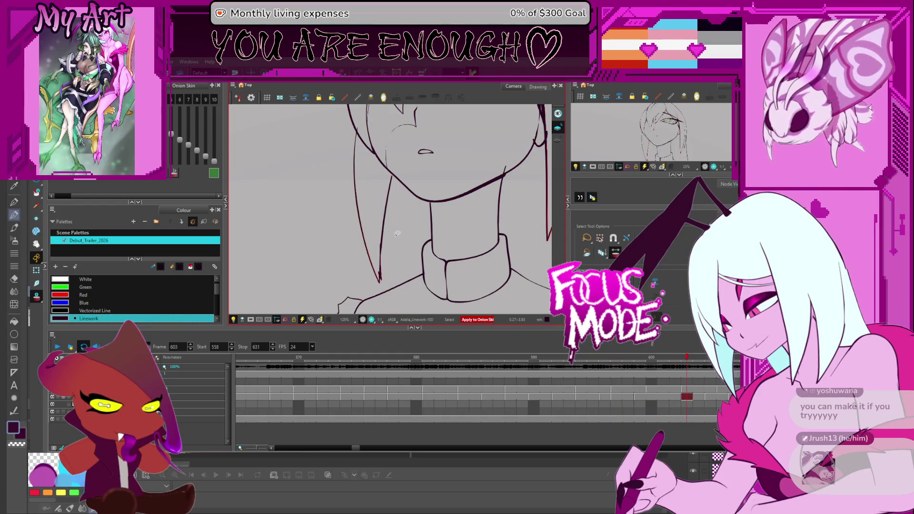
{"action": "left_click", "coordinate": [395, 237]}
{"action": "key", "text": "comma"}
{"action": "key", "text": "comma"}
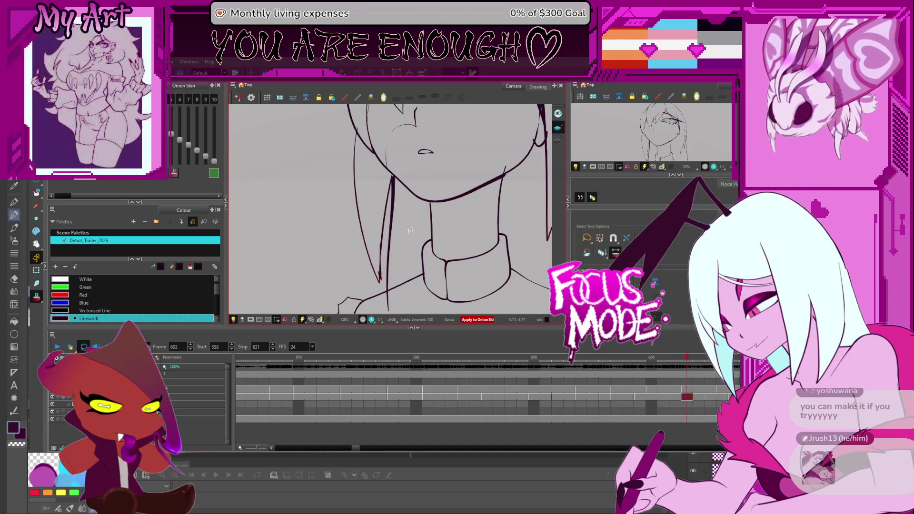
{"action": "key", "text": "comma"}
{"action": "key", "text": "comma"}
{"action": "key", "text": "comma"}
{"action": "key", "text": "comma"}
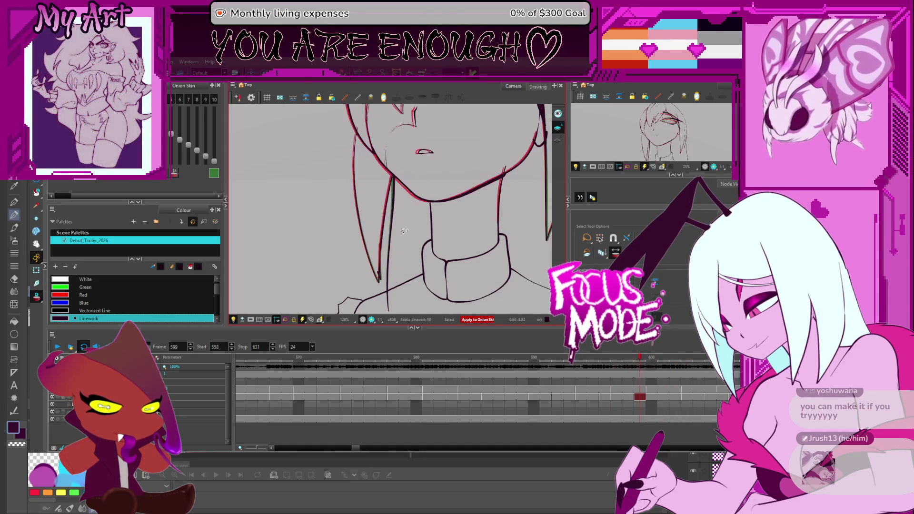
Inspect a hair-strand stroke across frames 597–600, then deselect it
{"action": "key", "text": "period"}
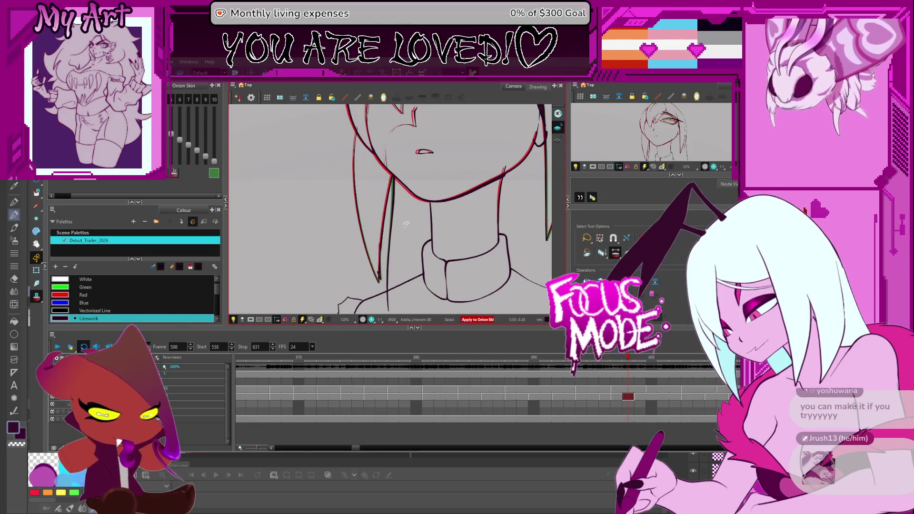
{"action": "key", "text": "period"}
{"action": "key", "text": "period"}
{"action": "key", "text": "comma"}
{"action": "key", "text": "comma"}
{"action": "key", "text": "comma"}
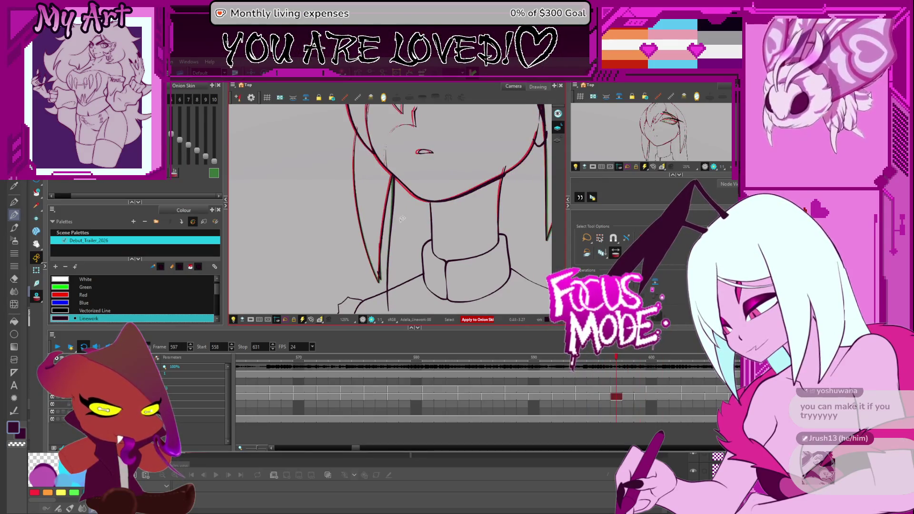
{"action": "key", "text": "period"}
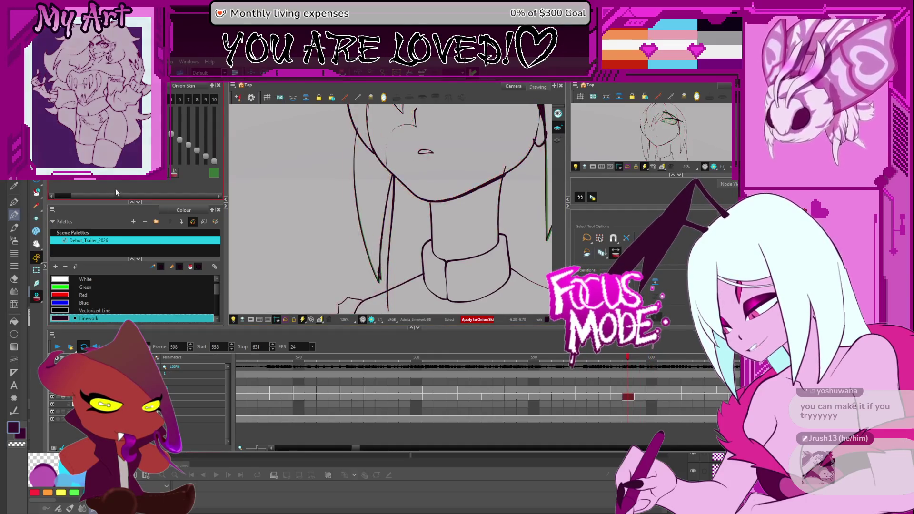
{"action": "left_click", "coordinate": [391, 216]}
{"action": "left_click", "coordinate": [404, 220]}
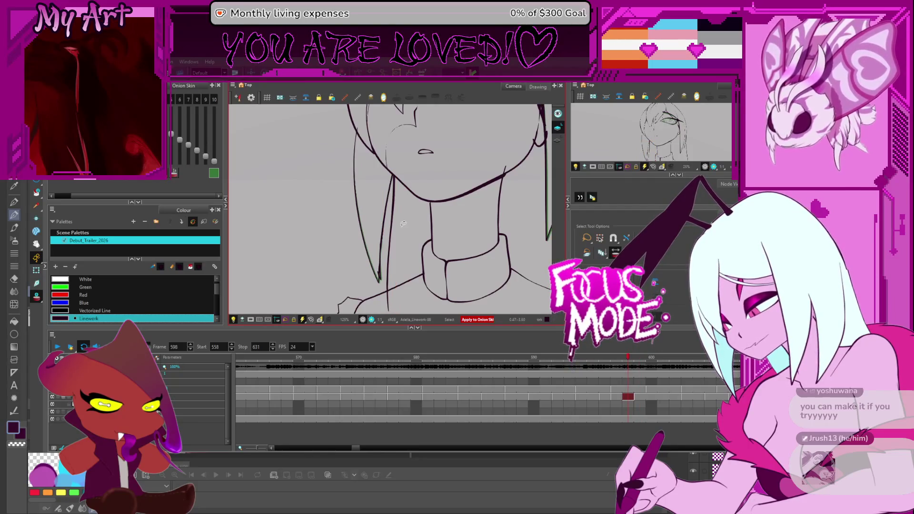
Flip forward through frames 599–624, toggling between 622 and 624, and return to frame 615
{"action": "key", "text": "period"}
{"action": "key", "text": "period"}
{"action": "key", "text": "period"}
{"action": "key", "text": "period"}
{"action": "key", "text": "period"}
{"action": "key", "text": "period"}
{"action": "key", "text": "period"}
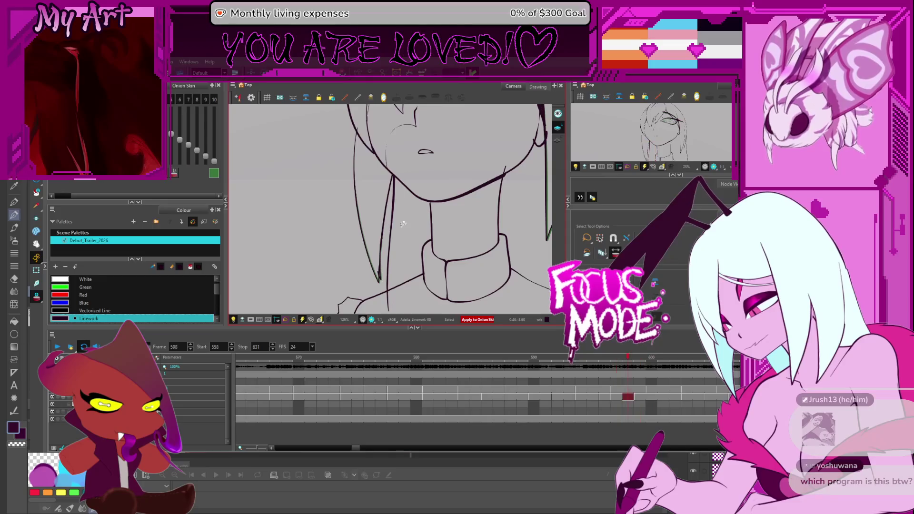
{"action": "key", "text": "period"}
{"action": "key", "text": "period"}
{"action": "key", "text": "period"}
{"action": "key", "text": "period"}
{"action": "key", "text": "period"}
{"action": "key", "text": "period"}
{"action": "key", "text": "period"}
{"action": "key", "text": "period"}
{"action": "key", "text": "period"}
{"action": "key", "text": "period"}
{"action": "key", "text": "period"}
{"action": "key", "text": "period"}
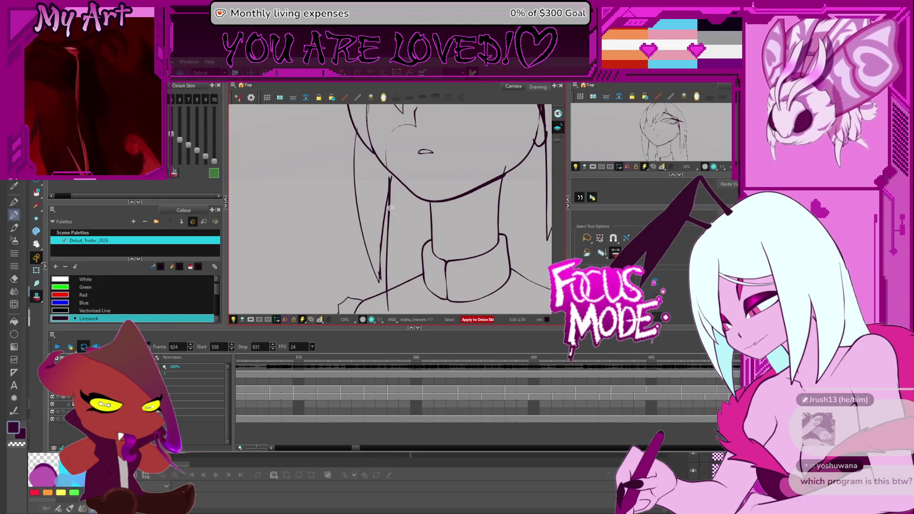
{"action": "key", "text": "period"}
{"action": "key", "text": "period"}
{"action": "key", "text": "period"}
{"action": "key", "text": "period"}
{"action": "key", "text": "period"}
{"action": "key", "text": "period"}
{"action": "key", "text": "comma"}
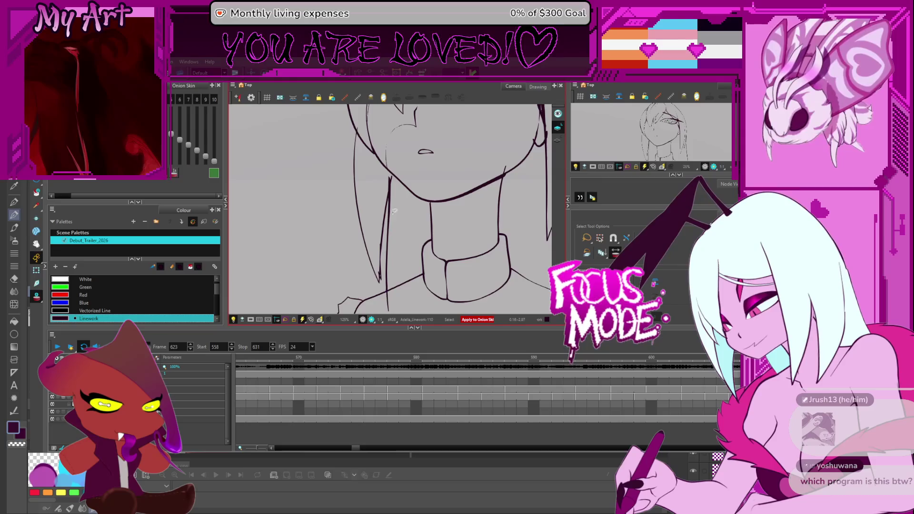
{"action": "key", "text": "comma"}
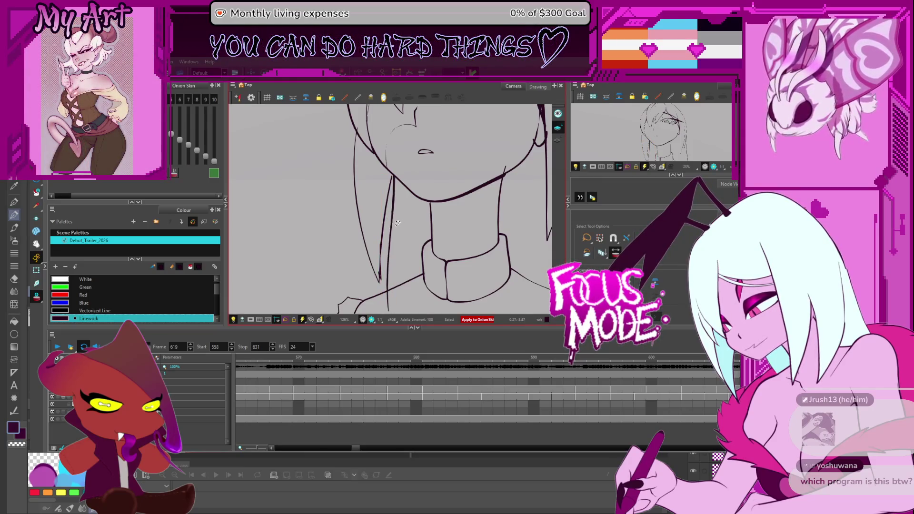
{"action": "key", "text": "period"}
{"action": "key", "text": "comma"}
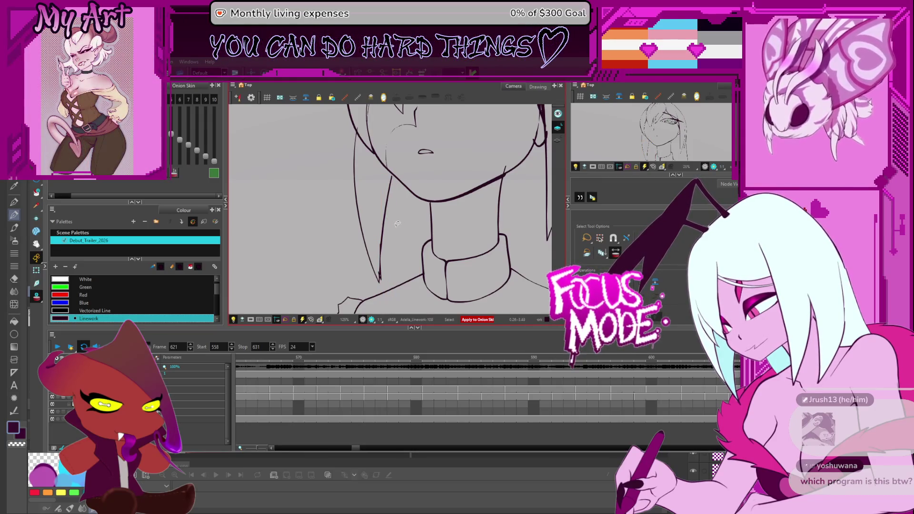
{"action": "key", "text": "period"}
{"action": "key", "text": "period"}
{"action": "key", "text": "comma"}
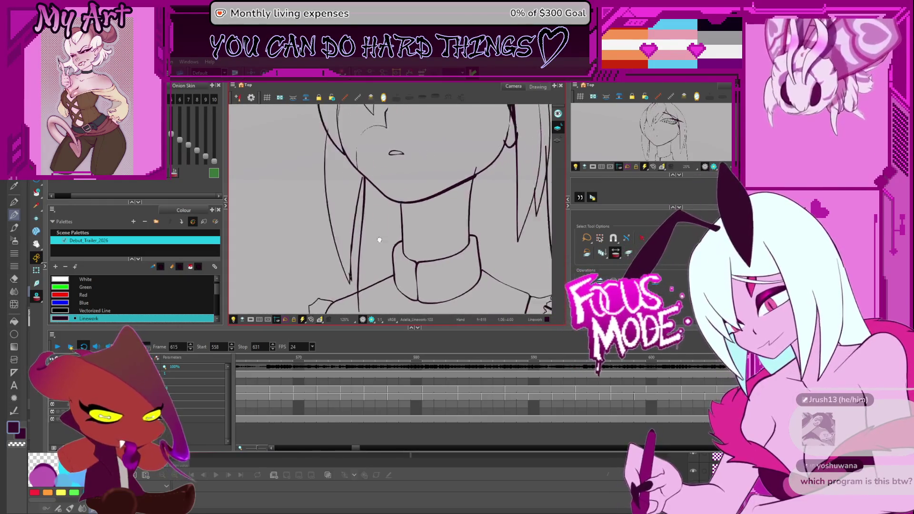
Zoom out to 50% to view the full figure, zoom back to 125%, and go to frame 592
{"action": "scroll", "coordinate": [394, 225], "scroll_direction": "down", "scroll_amount": 3}
{"action": "scroll", "coordinate": [407, 223], "scroll_direction": "down", "scroll_amount": 2}
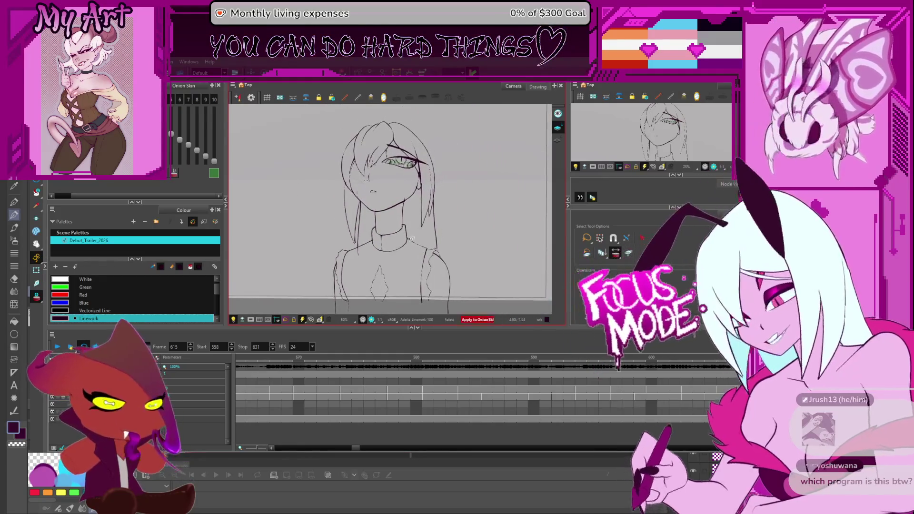
{"action": "left_click_drag", "start_coordinate": [426, 241], "coordinate": [420, 238]}
{"action": "scroll", "coordinate": [419, 239], "scroll_direction": "up", "scroll_amount": 3}
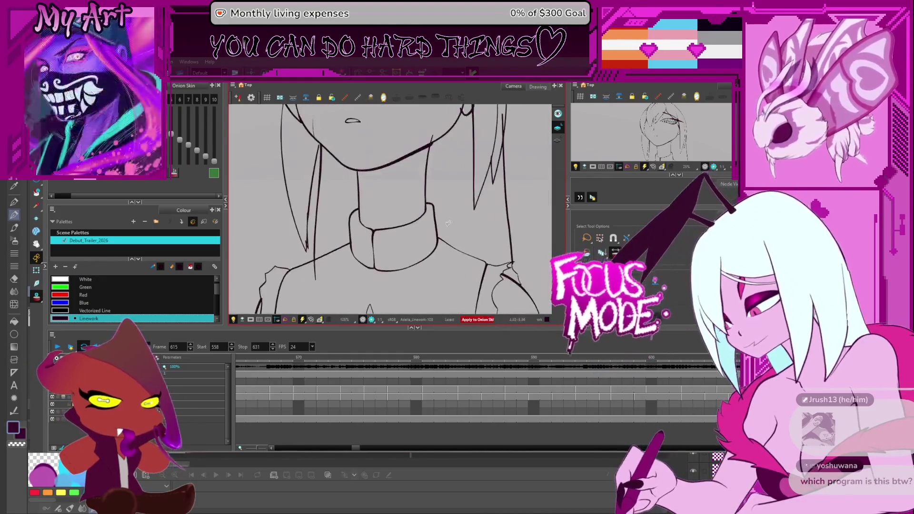
{"action": "key", "text": "comma"}
{"action": "key", "text": "comma"}
{"action": "key", "text": "comma"}
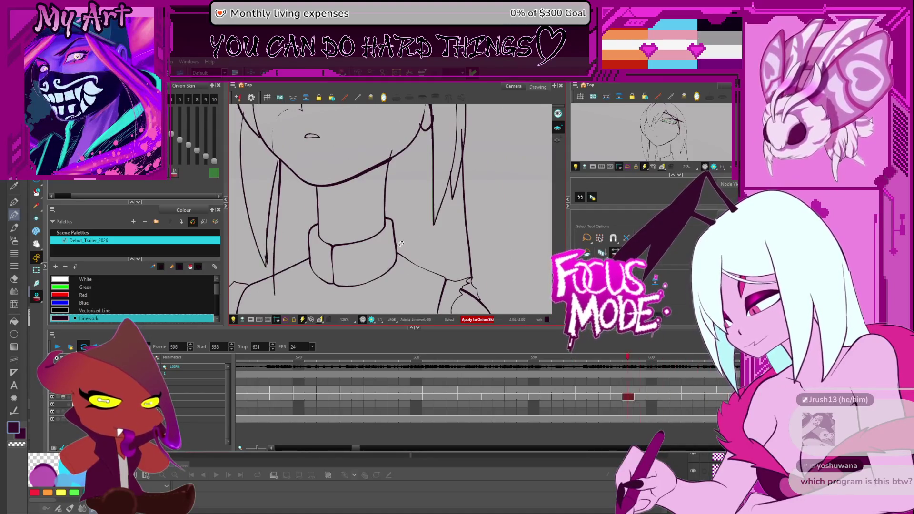
{"action": "key", "text": "period"}
{"action": "key", "text": "period"}
{"action": "key", "text": "period"}
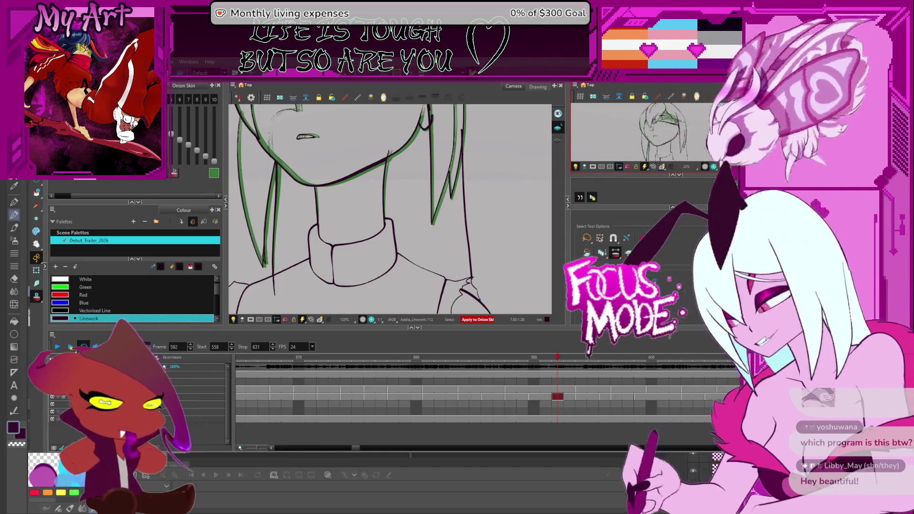
Step between frames 587 and 594 and hide the onion skin while framing the neck and right-side hair
{"action": "key", "text": "period"}
{"action": "key", "text": "period"}
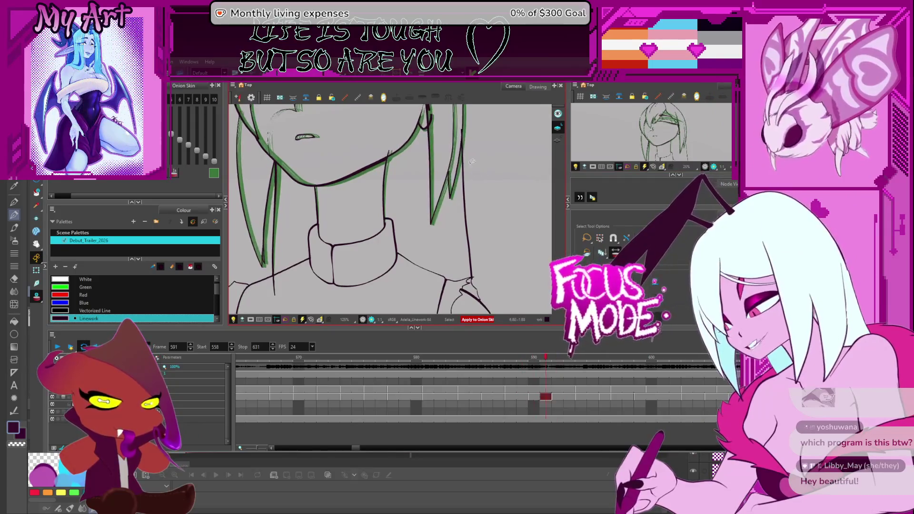
{"action": "key", "text": "comma"}
{"action": "key", "text": "comma"}
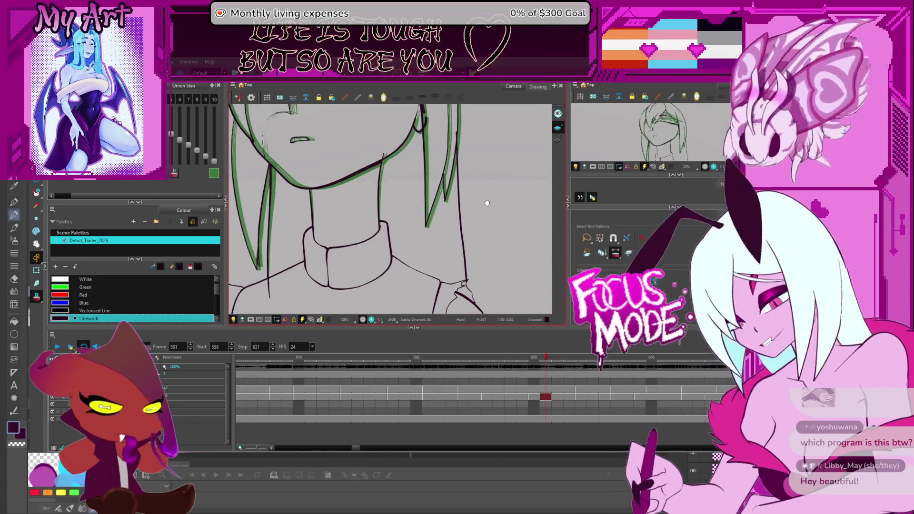
{"action": "key", "text": "comma"}
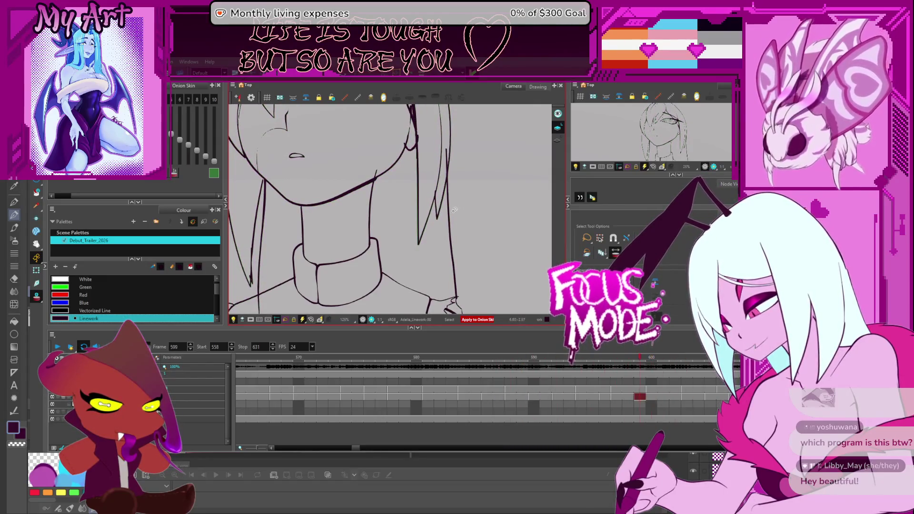
{"action": "key", "text": "comma"}
{"action": "key", "text": "comma"}
{"action": "key", "text": "comma"}
{"action": "key", "text": "comma"}
{"action": "key", "text": "comma"}
{"action": "key", "text": "comma"}
{"action": "key", "text": "comma"}
{"action": "key", "text": "comma"}
{"action": "key", "text": "comma"}
{"action": "key", "text": "period"}
{"action": "key", "text": "period"}
{"action": "key", "text": "period"}
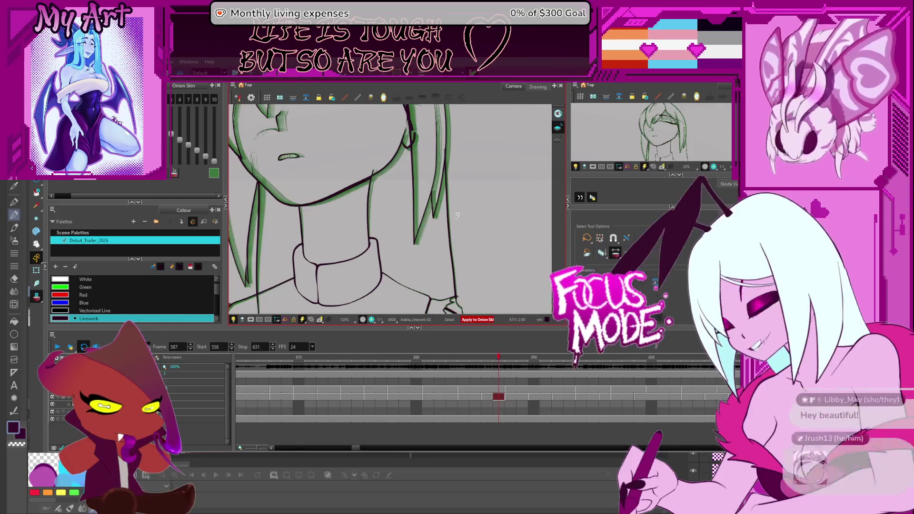
{"action": "left_click_drag", "start_coordinate": [456, 215], "coordinate": [462, 216]}
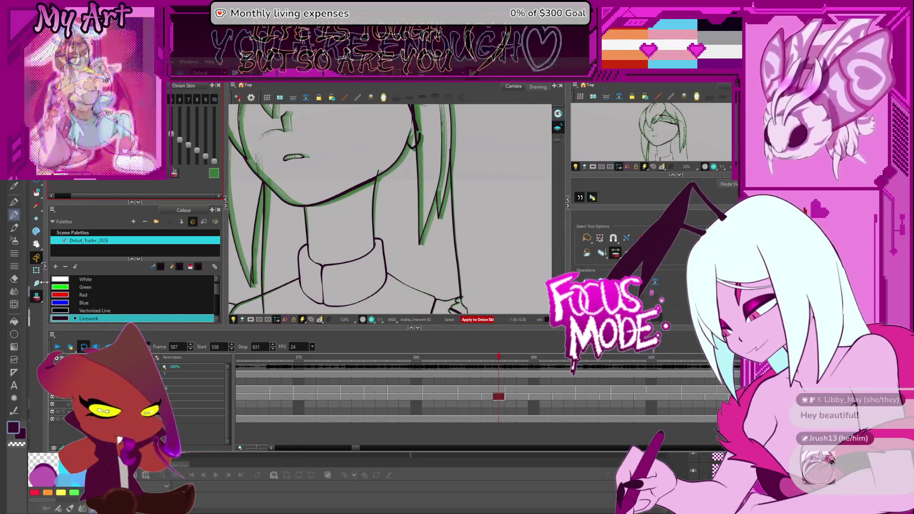
{"action": "key", "text": "alt+o"}
{"action": "left_click_drag", "start_coordinate": [472, 189], "coordinate": [446, 196]}
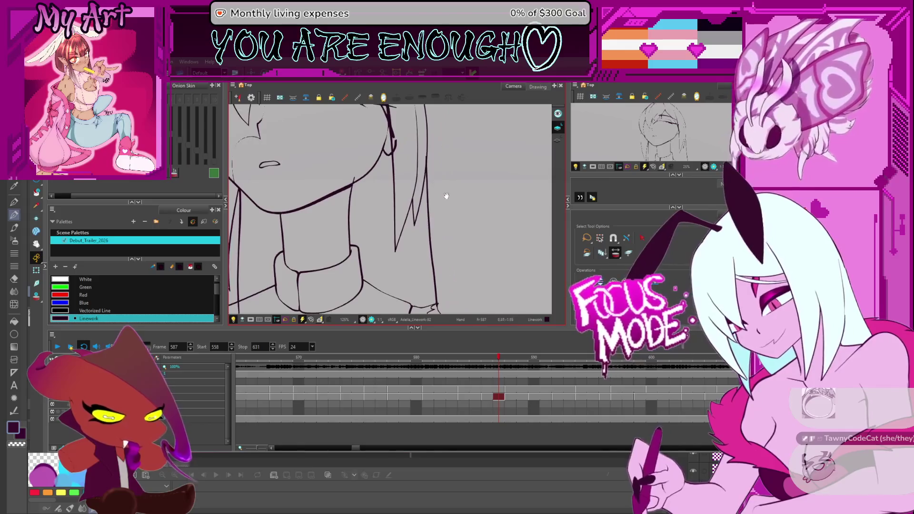
Step forward and back through frames 592 to 601 to check the hair motion
{"action": "key", "text": "period"}
{"action": "key", "text": "period"}
{"action": "key", "text": "period"}
{"action": "key", "text": "period"}
{"action": "key", "text": "period"}
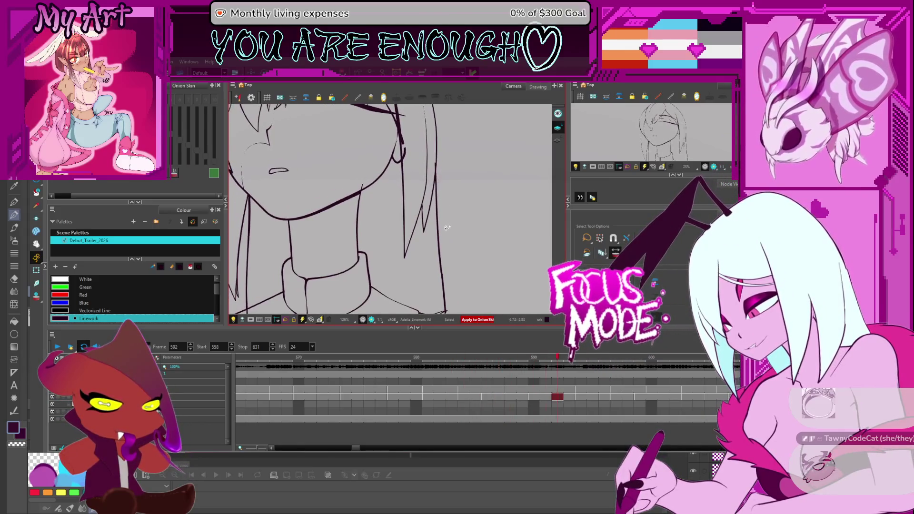
{"action": "key", "text": "period"}
{"action": "key", "text": "period"}
{"action": "key", "text": "period"}
{"action": "key", "text": "period"}
{"action": "key", "text": "period"}
{"action": "key", "text": "period"}
{"action": "key", "text": "period"}
{"action": "key", "text": "period"}
{"action": "key", "text": "period"}
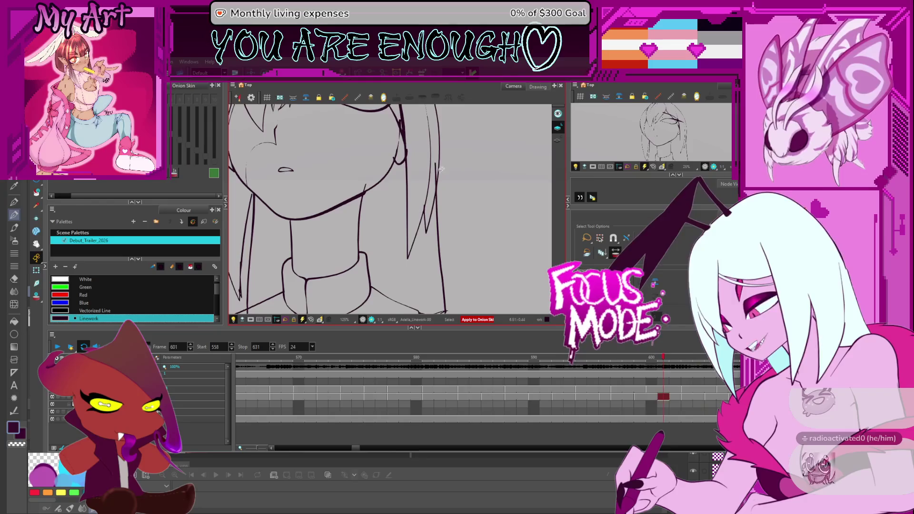
{"action": "key", "text": "comma"}
{"action": "key", "text": "comma"}
{"action": "key", "text": "comma"}
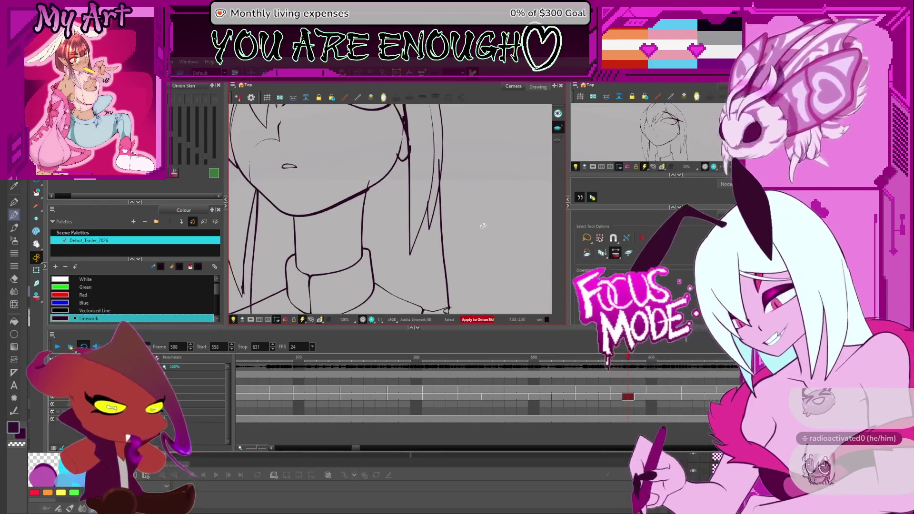
{"action": "key", "text": "comma"}
{"action": "key", "text": "comma"}
{"action": "key", "text": "comma"}
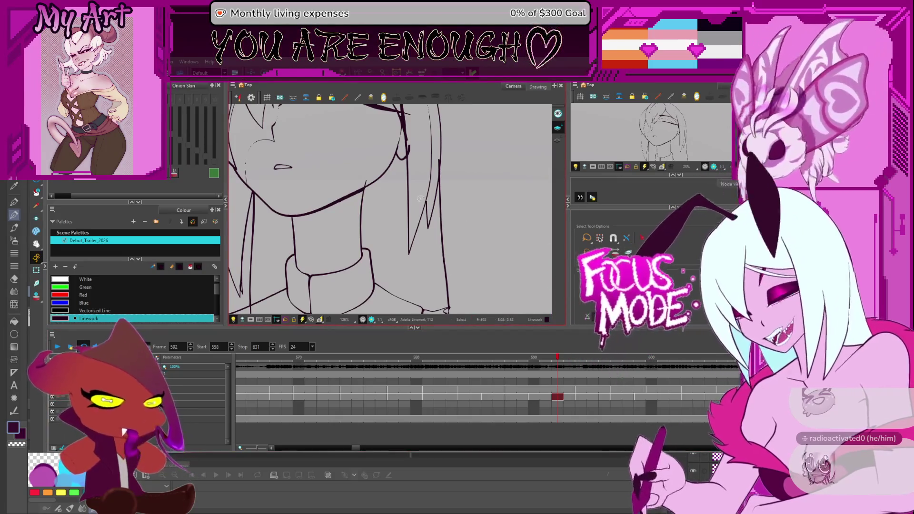
{"action": "key", "text": "comma"}
Flip back and forth to settle on frame 590 and turn on red and green onion-skin ghosts
{"action": "key", "text": "comma"}
{"action": "key", "text": "comma"}
{"action": "key", "text": "comma"}
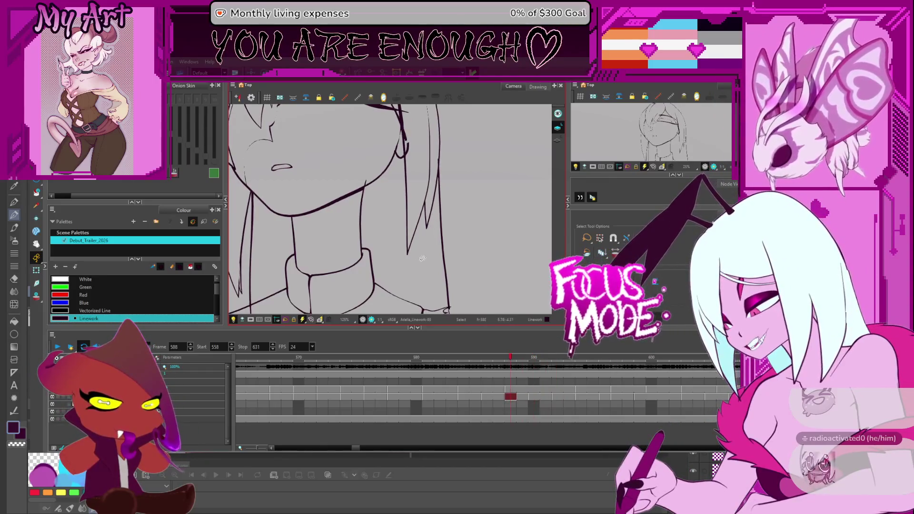
{"action": "key", "text": "period"}
{"action": "key", "text": "period"}
{"action": "key", "text": "comma"}
{"action": "key", "text": "period"}
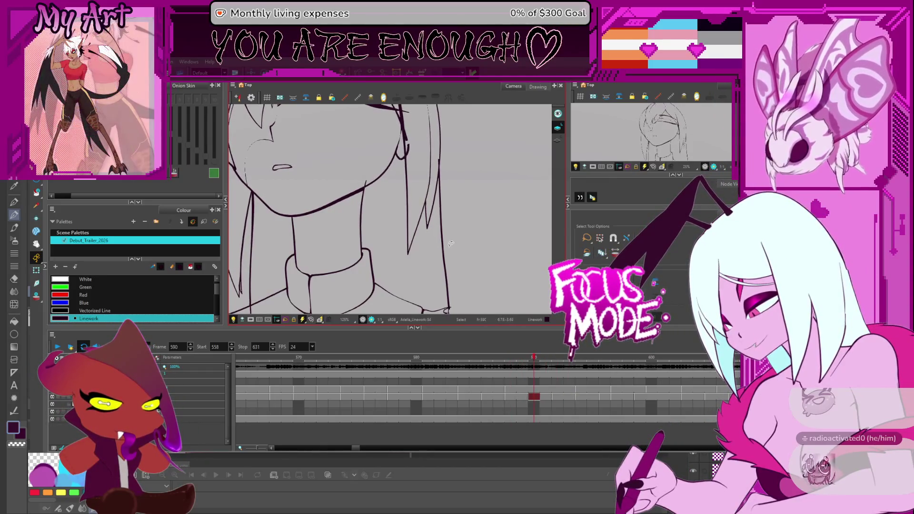
{"action": "key", "text": "comma"}
{"action": "key", "text": "period"}
{"action": "key", "text": "comma"}
{"action": "key", "text": "period"}
{"action": "key", "text": "comma"}
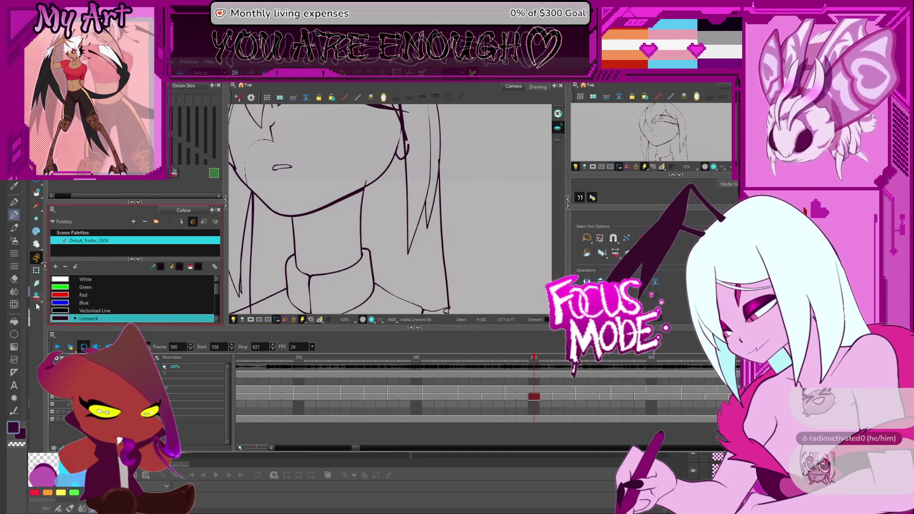
{"action": "left_click", "coordinate": [36, 295]}
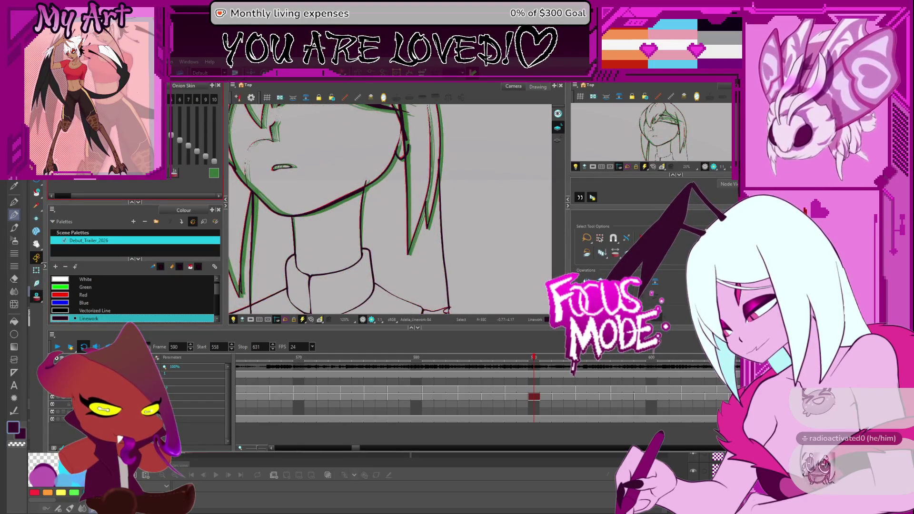
Zoom in, select the vertical hair strand by the neck, stretch its tip higher, and hide green onion skins
{"action": "scroll", "coordinate": [524, 194], "scroll_direction": "up", "scroll_amount": 4}
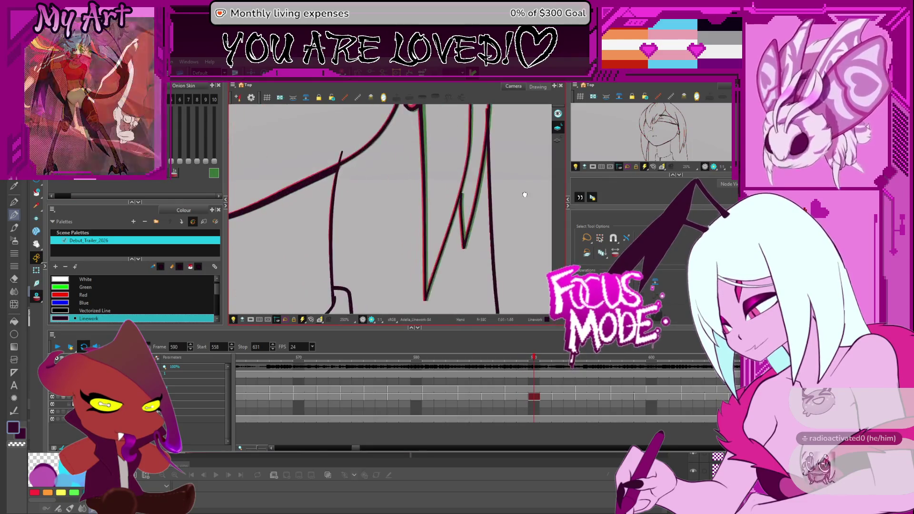
{"action": "left_click_drag", "start_coordinate": [524, 195], "coordinate": [472, 192]}
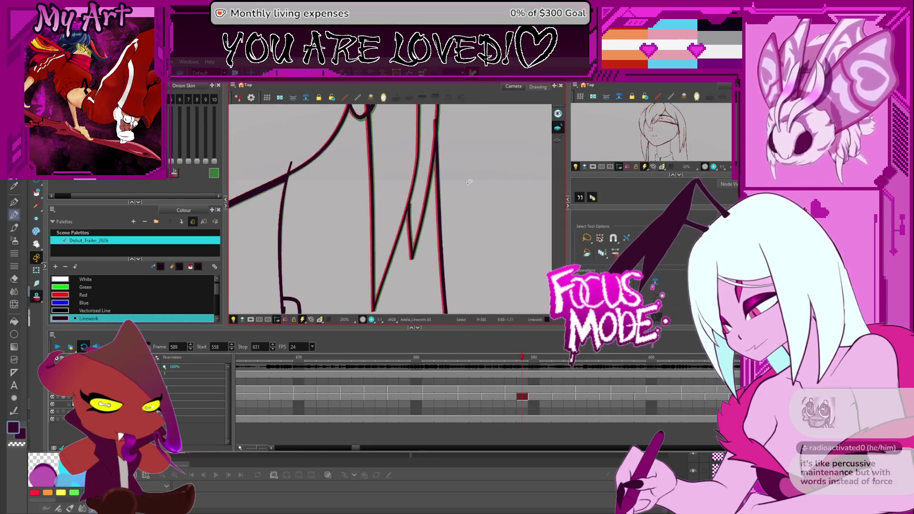
{"action": "left_click", "coordinate": [442, 236]}
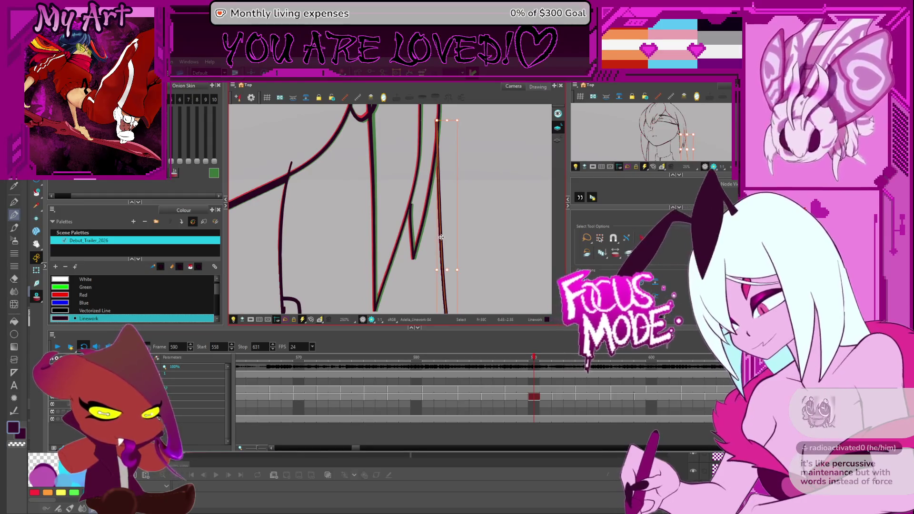
{"action": "key", "text": "period"}
{"action": "key", "text": "period"}
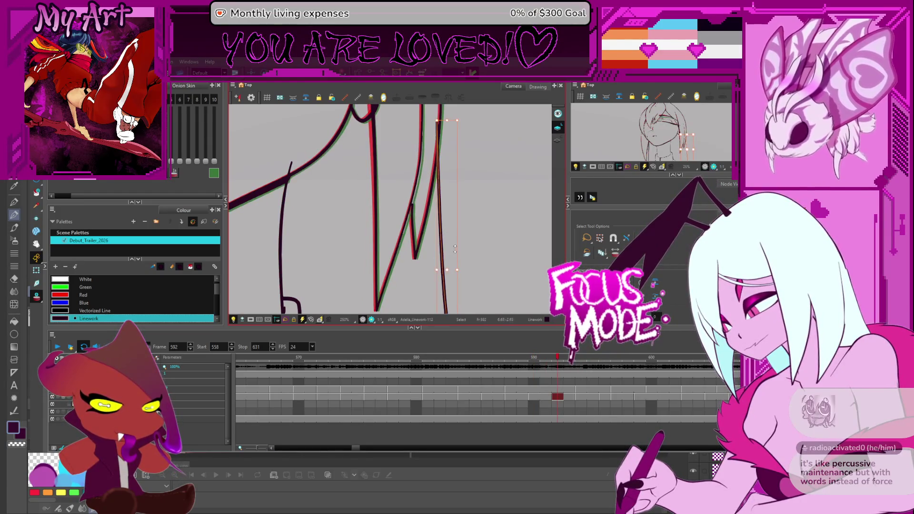
{"action": "left_click_drag", "start_coordinate": [450, 242], "coordinate": [441, 141]}
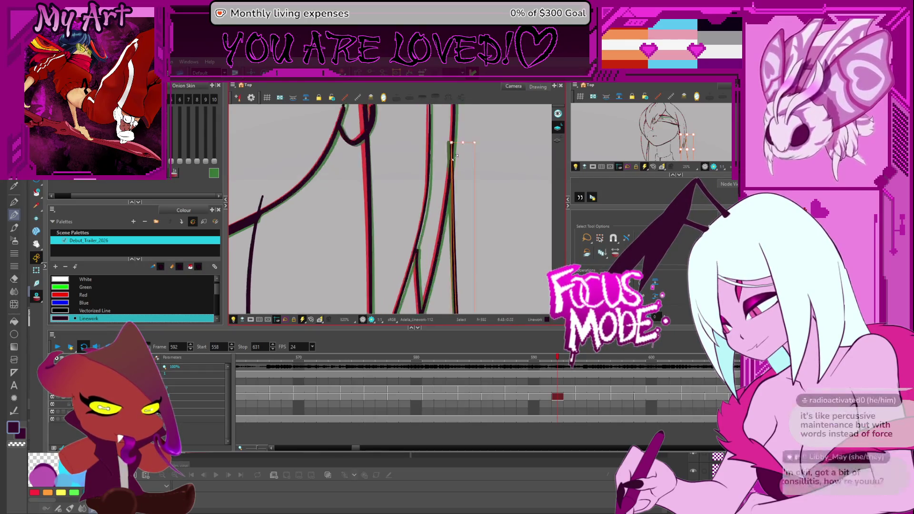
{"action": "scroll", "coordinate": [455, 152], "scroll_direction": "up", "scroll_amount": 2}
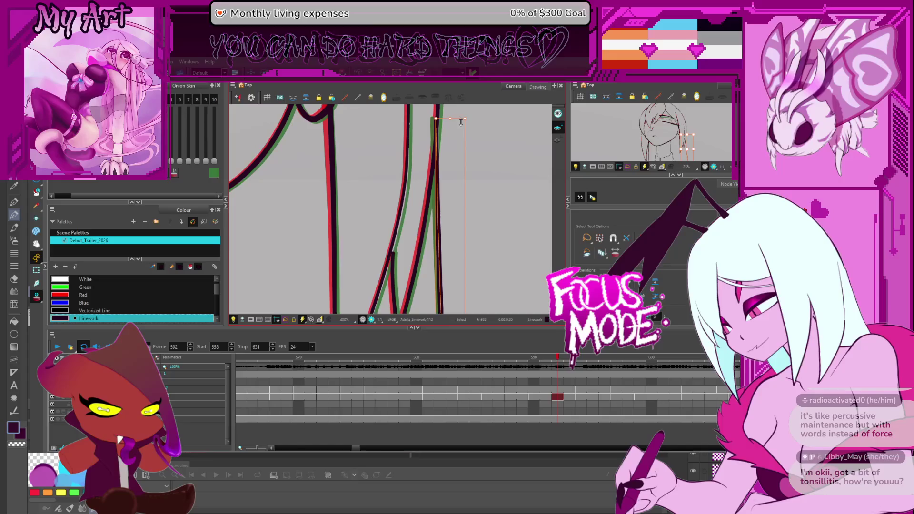
{"action": "left_click_drag", "start_coordinate": [461, 121], "coordinate": [456, 118]}
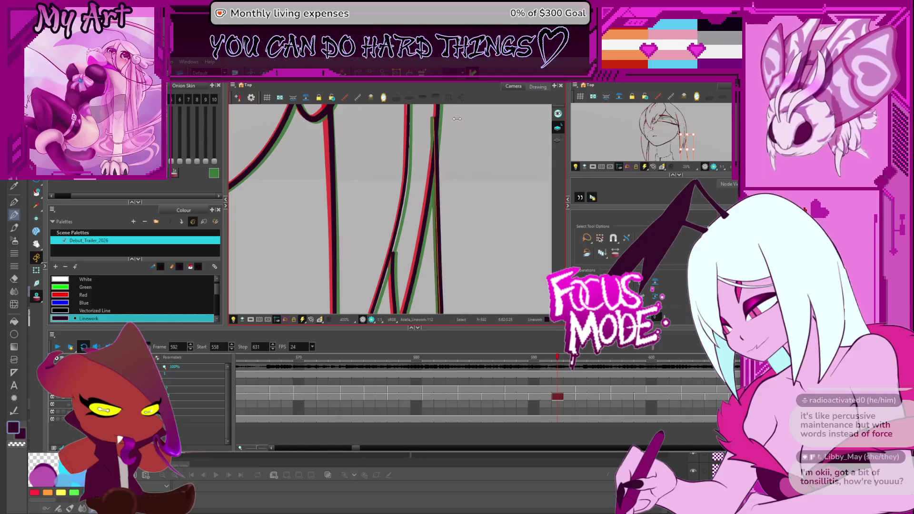
{"action": "key", "text": "alt+o"}
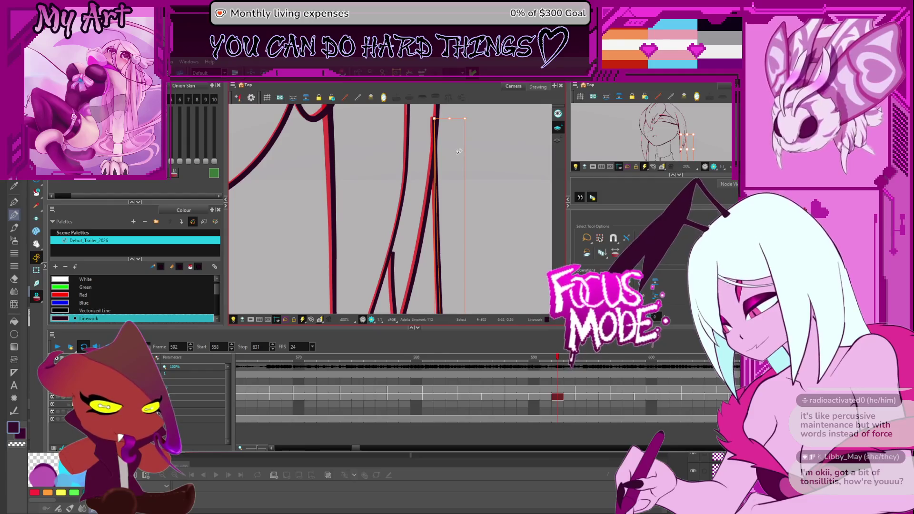
Compare the lengthened strand across frames 592 to 594, zoomed out to see the face and neck
{"action": "key", "text": "period"}
{"action": "key", "text": "period"}
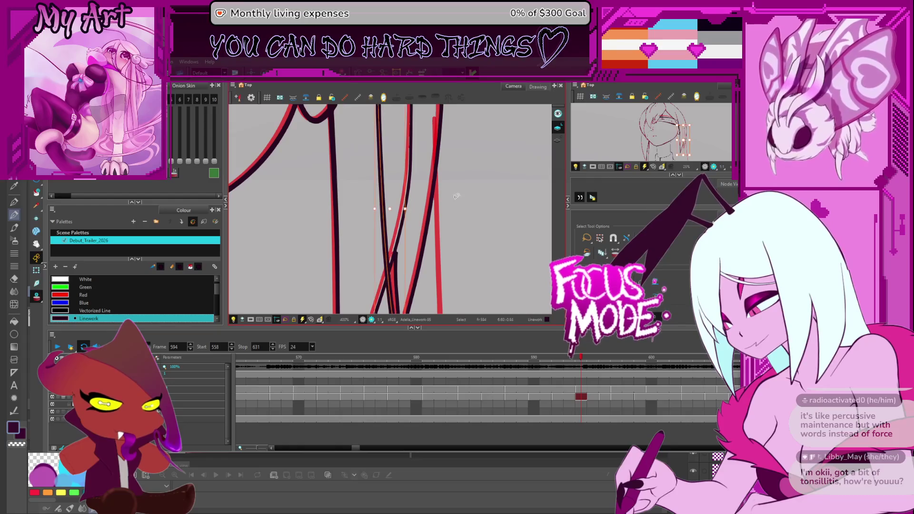
{"action": "key", "text": "comma"}
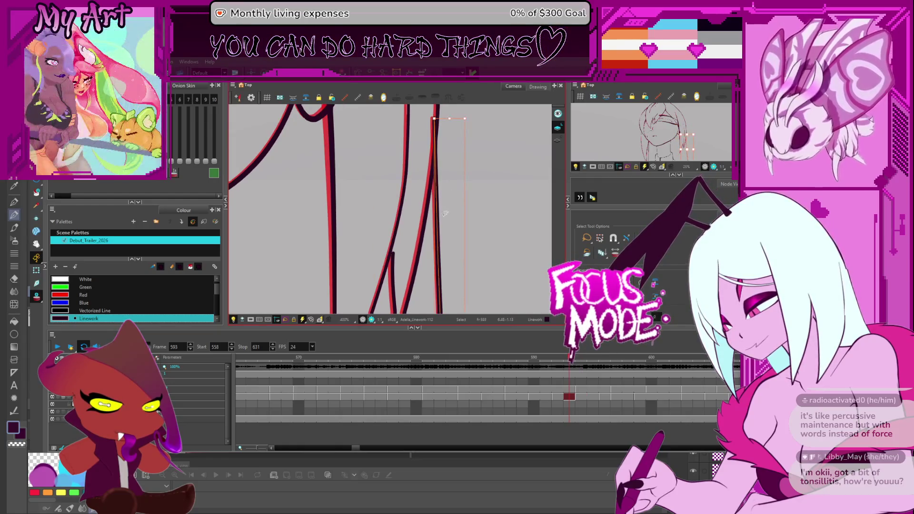
{"action": "key", "text": "period"}
{"action": "key", "text": "2"}
{"action": "key", "text": "2"}
{"action": "key", "text": "2"}
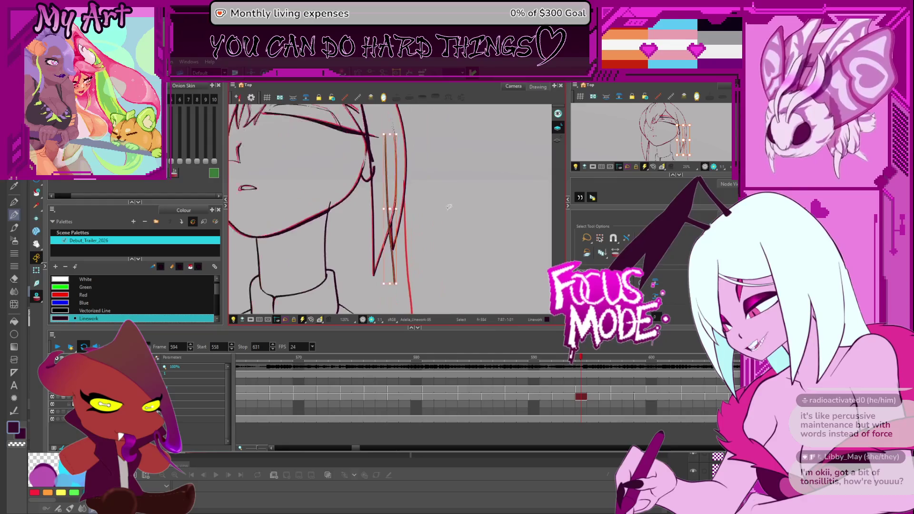
{"action": "key", "text": "comma"}
{"action": "key", "text": "comma"}
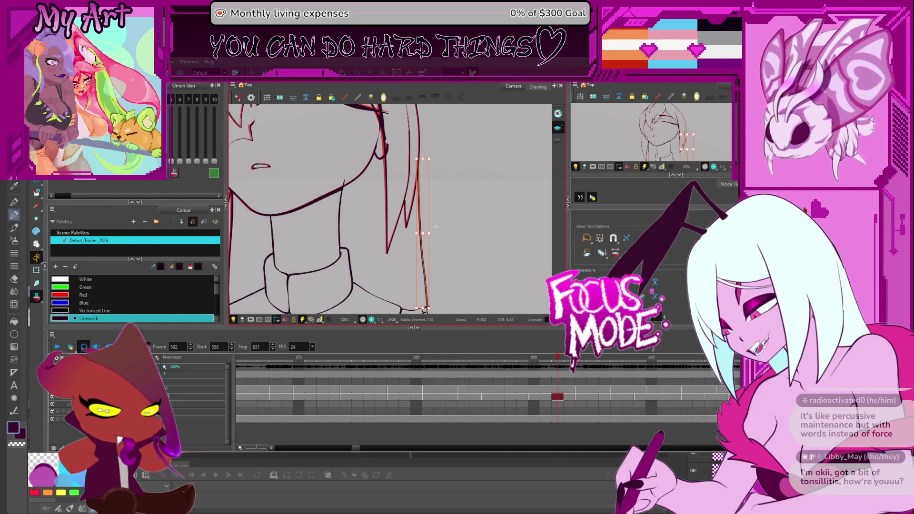
{"action": "key", "text": "period"}
{"action": "key", "text": "period"}
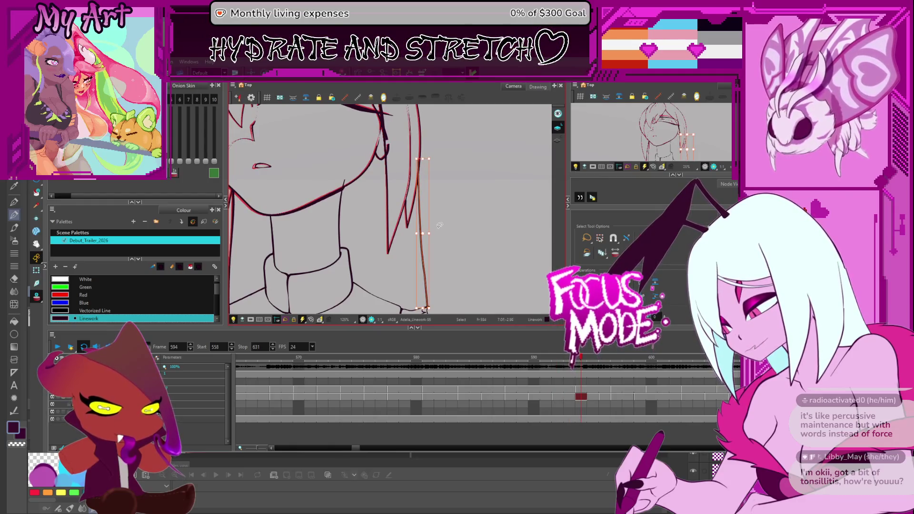
{"action": "scroll", "coordinate": [444, 198], "scroll_direction": "up", "scroll_amount": 5}
{"action": "scroll", "coordinate": [428, 190], "scroll_direction": "down", "scroll_amount": 2}
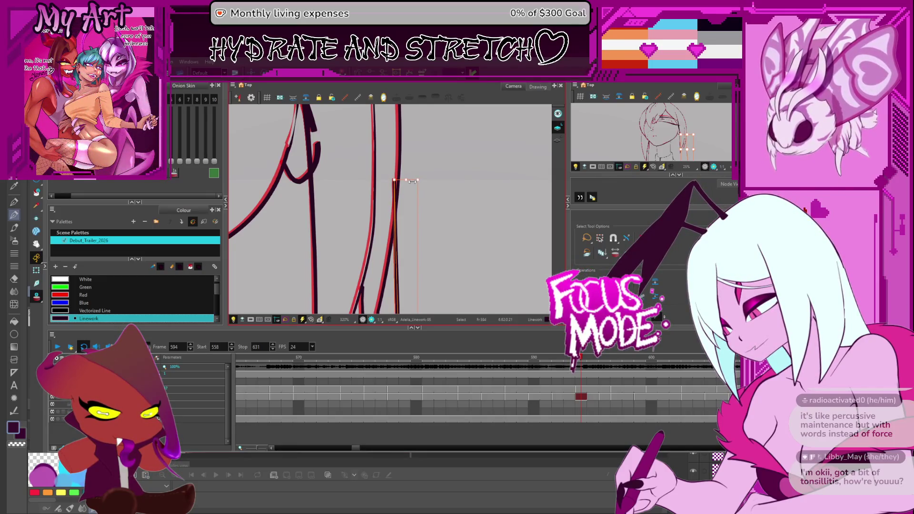
{"action": "scroll", "coordinate": [427, 191], "scroll_direction": "down", "scroll_amount": 2}
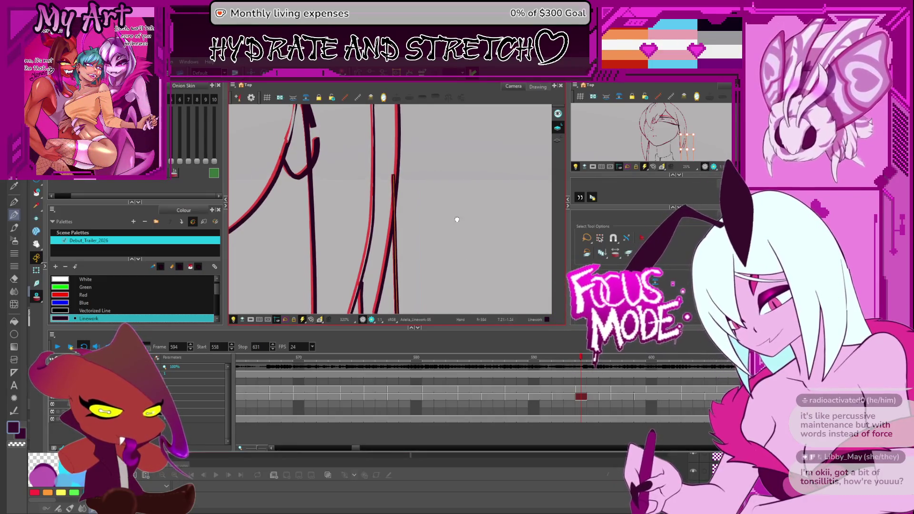
Select and deselect the strand by the neck, then move to frame 596 and zoom in
{"action": "left_click_drag", "start_coordinate": [428, 193], "coordinate": [454, 221]}
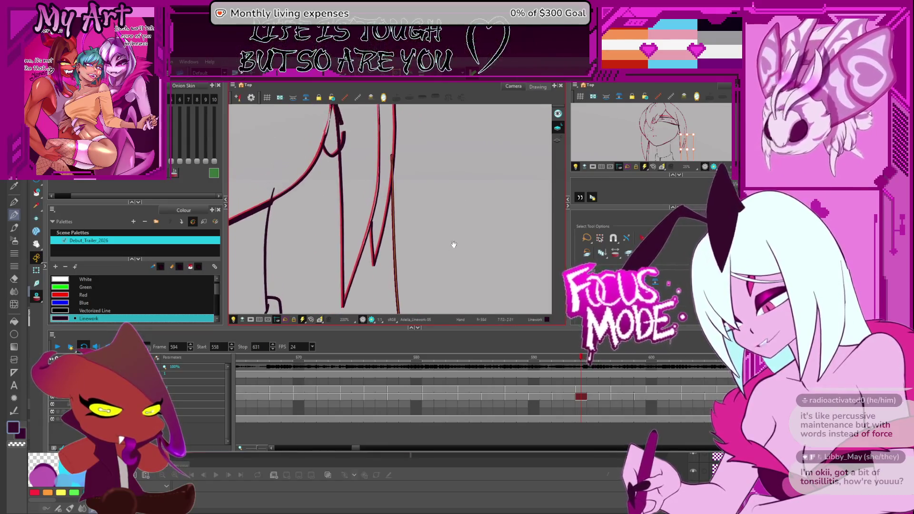
{"action": "left_click", "coordinate": [394, 191]}
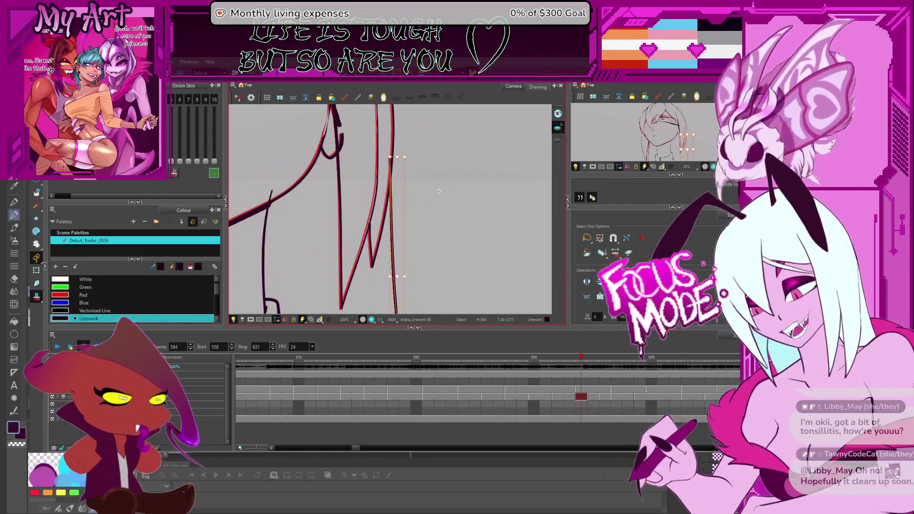
{"action": "left_click", "coordinate": [425, 214]}
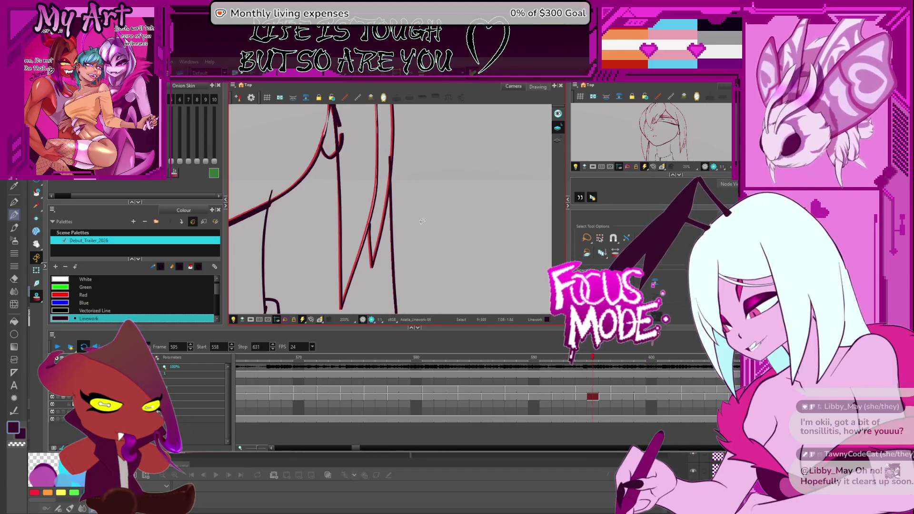
{"action": "key", "text": "period"}
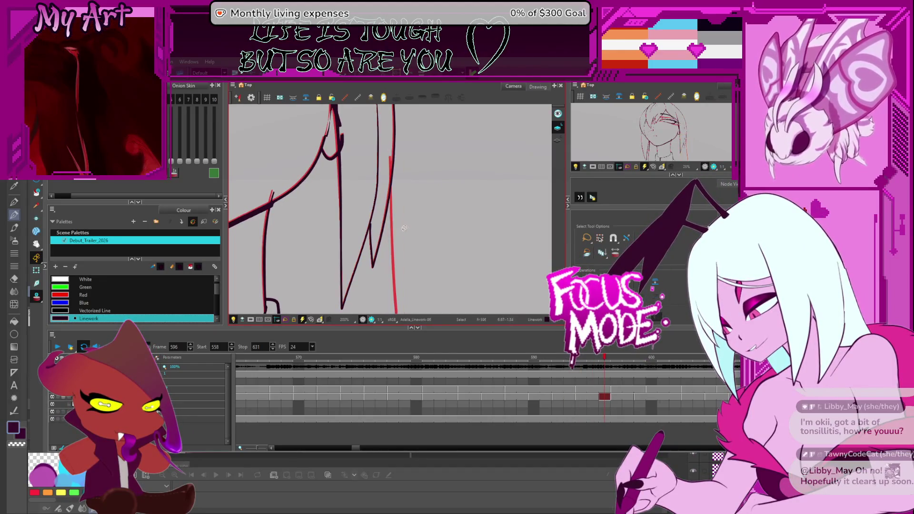
{"action": "scroll", "coordinate": [403, 208], "scroll_direction": "up", "scroll_amount": 1}
{"action": "scroll", "coordinate": [408, 151], "scroll_direction": "up", "scroll_amount": 1}
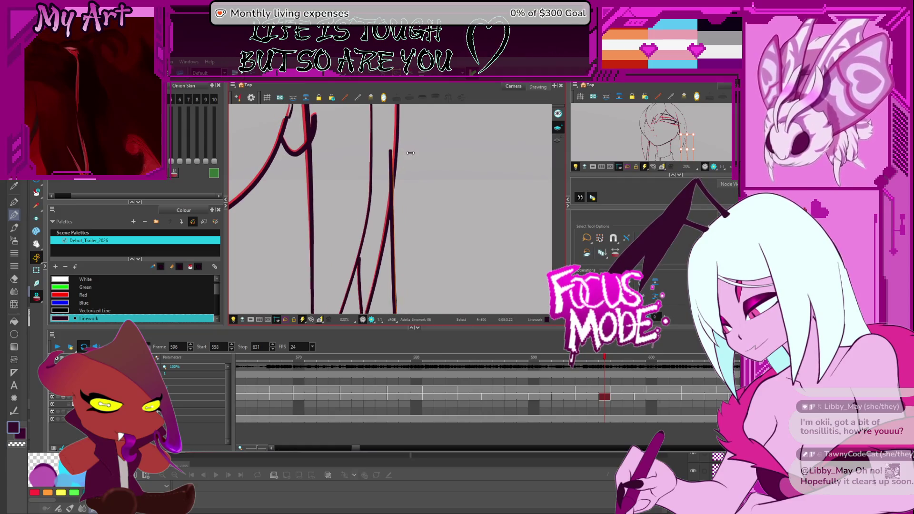
Flip between frames 595 and 596, then advance to frame 597 and work on its vertical strand
{"action": "key", "text": "comma"}
{"action": "key", "text": "period"}
{"action": "key", "text": "comma"}
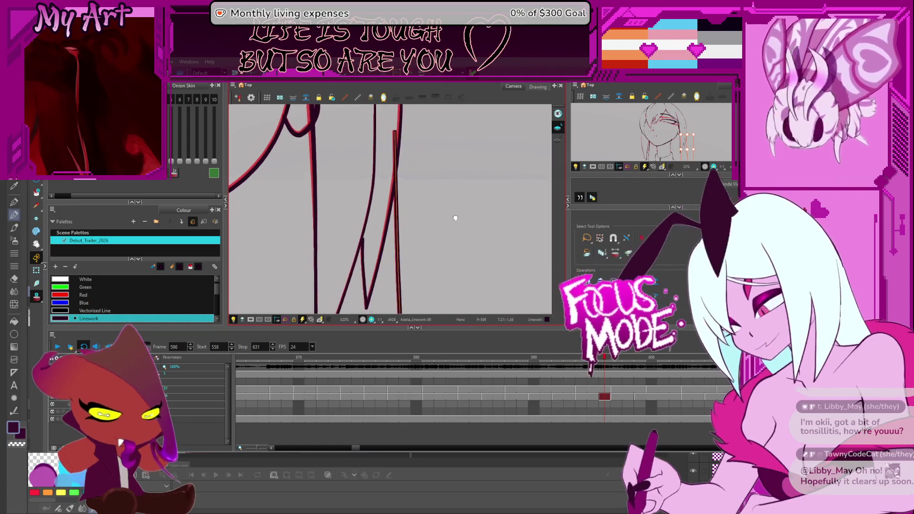
{"action": "key", "text": "period"}
{"action": "key", "text": "comma"}
{"action": "key", "text": "period"}
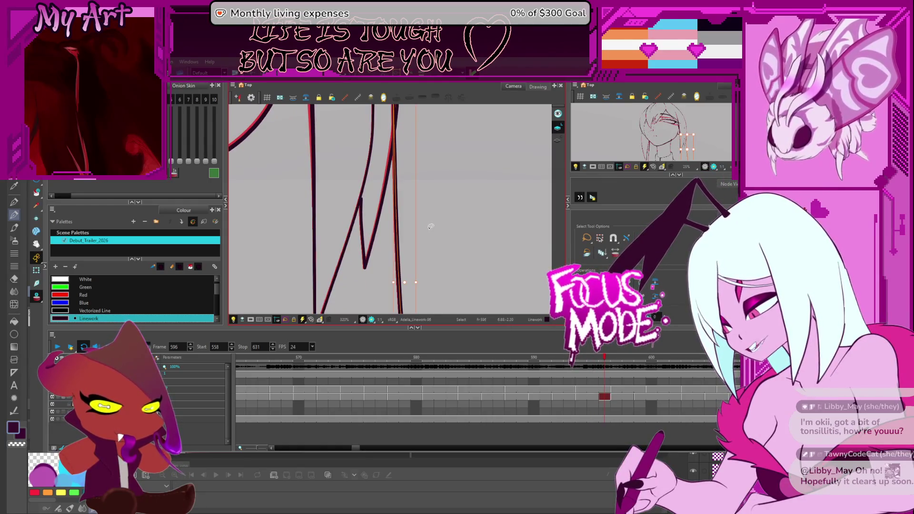
{"action": "key", "text": "period"}
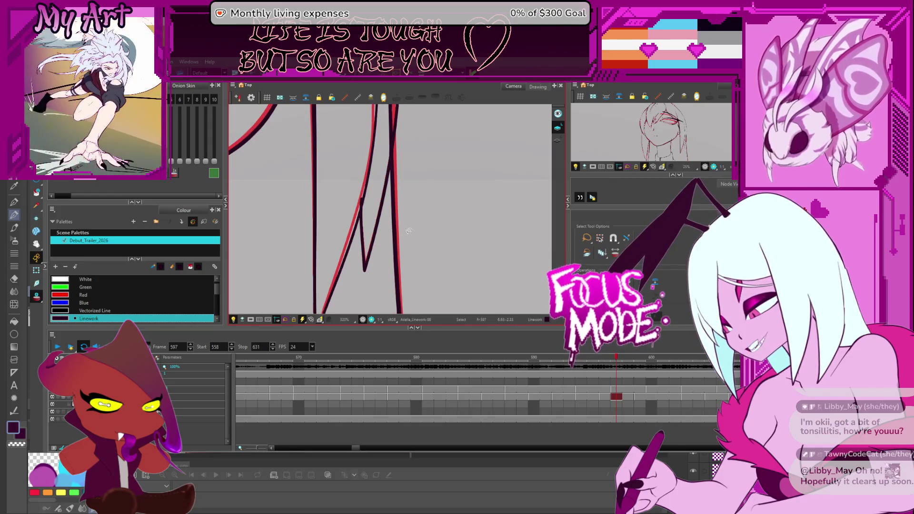
{"action": "left_click_drag", "start_coordinate": [407, 265], "coordinate": [390, 145]}
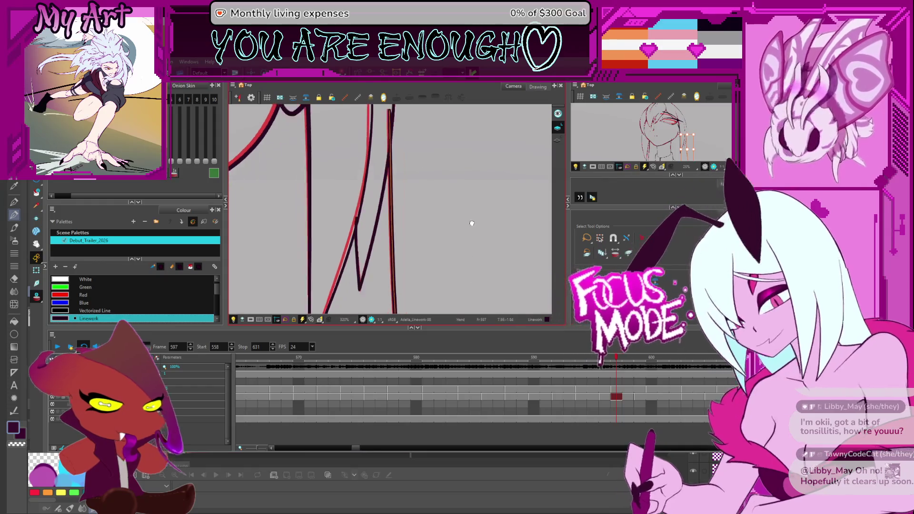
{"action": "scroll", "coordinate": [459, 225], "scroll_direction": "down", "scroll_amount": 3}
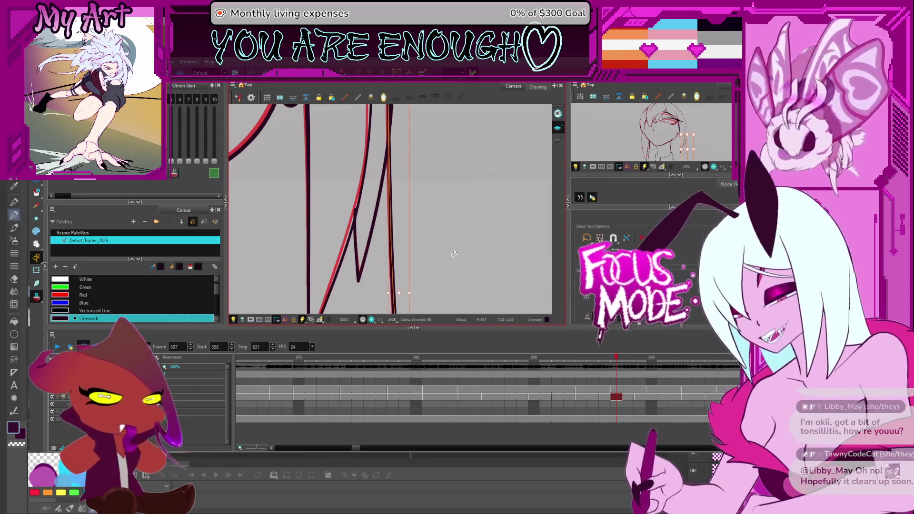
{"action": "scroll", "coordinate": [442, 205], "scroll_direction": "up", "scroll_amount": 1}
Compare neighbouring drawings, then select frame 599's vertical hair strand to align its tip with the onion skin
{"action": "key", "text": "comma"}
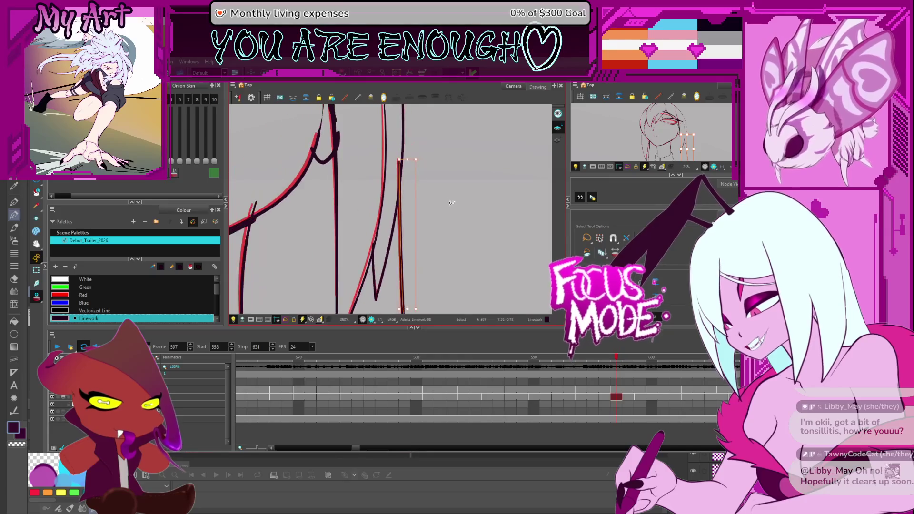
{"action": "scroll", "coordinate": [420, 204], "scroll_direction": "down", "scroll_amount": 1}
{"action": "key", "text": "period"}
{"action": "key", "text": "comma"}
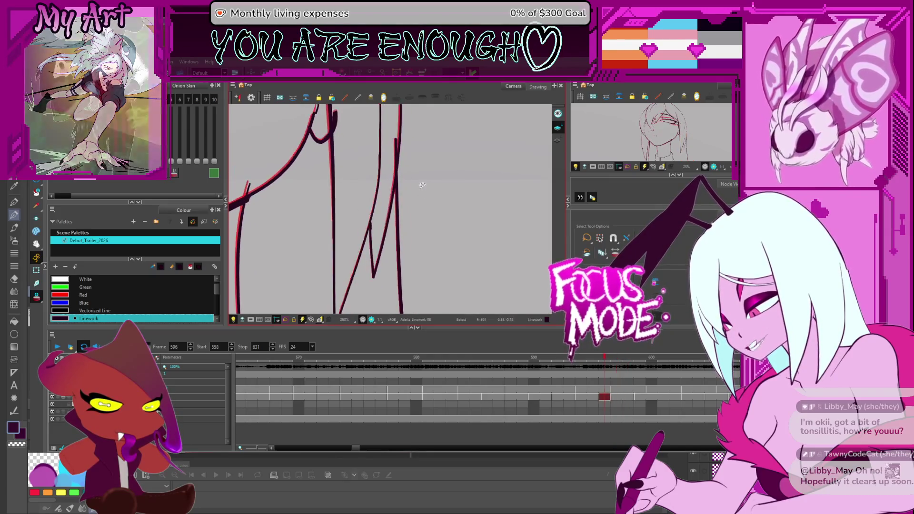
{"action": "key", "text": "period"}
{"action": "key", "text": "period"}
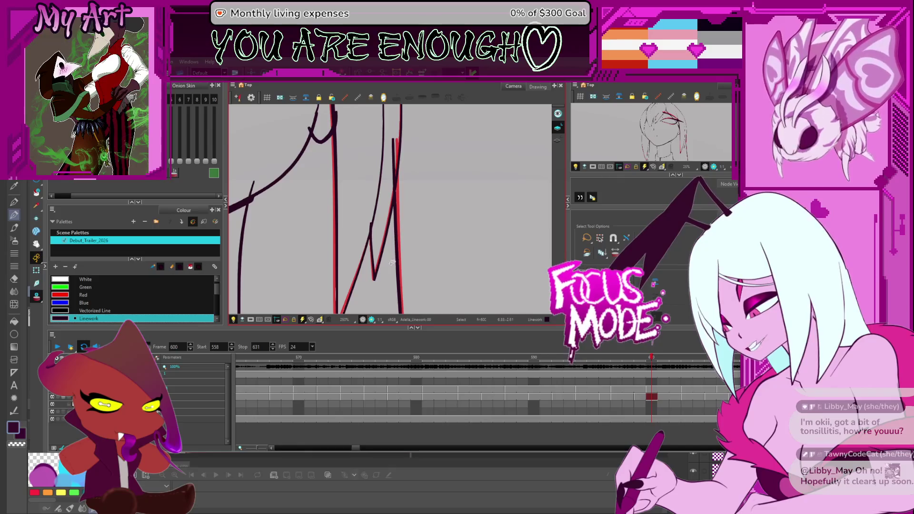
{"action": "key", "text": "comma"}
{"action": "key", "text": "comma"}
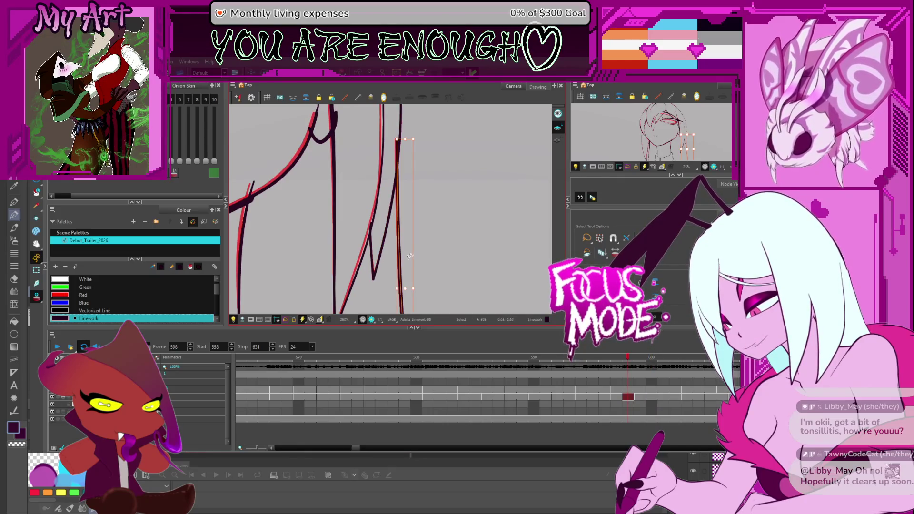
{"action": "key", "text": "period"}
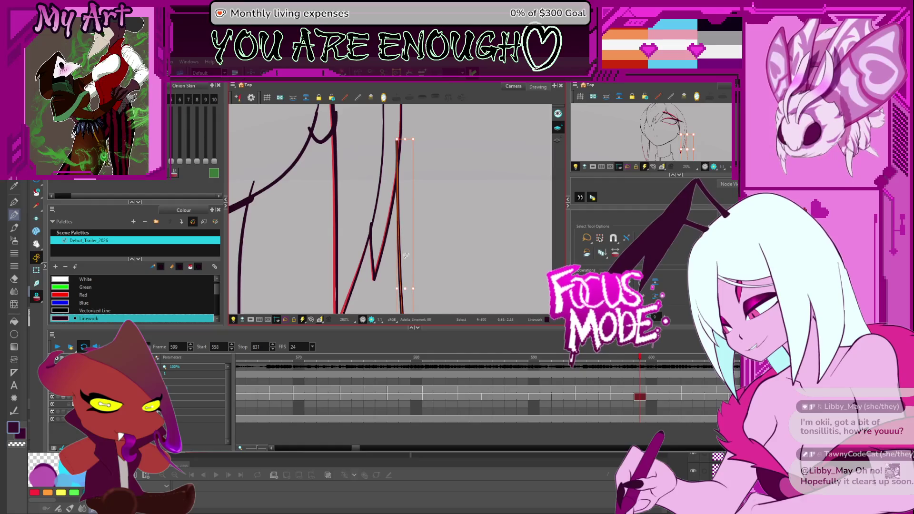
{"action": "scroll", "coordinate": [409, 126], "scroll_direction": "up", "scroll_amount": 1}
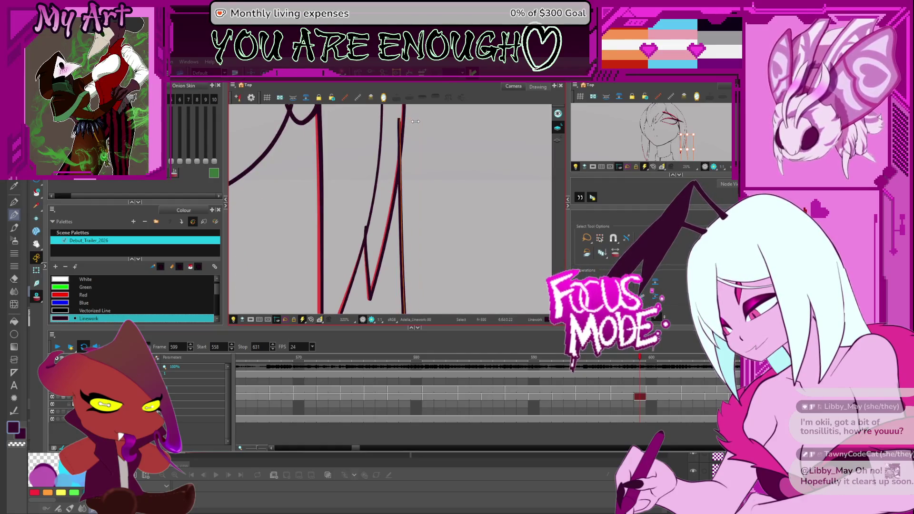
{"action": "left_click", "coordinate": [417, 120]}
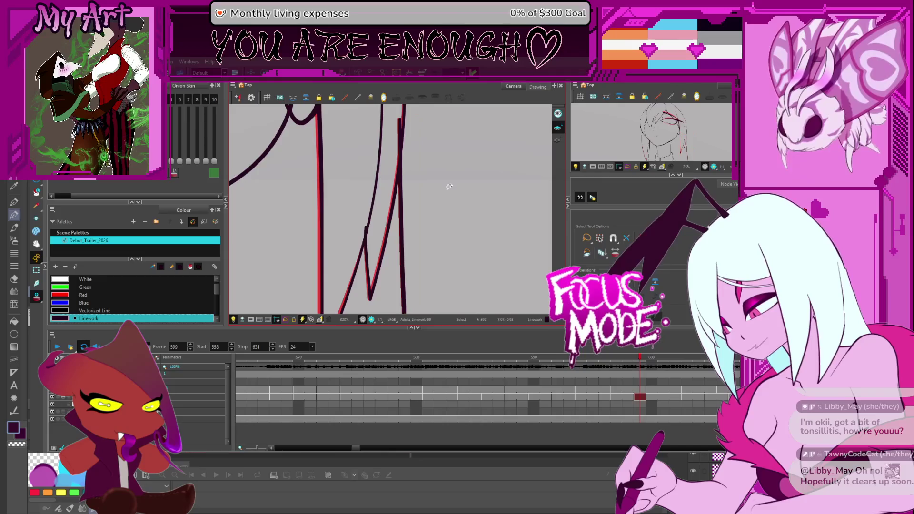
{"action": "left_click", "coordinate": [405, 183]}
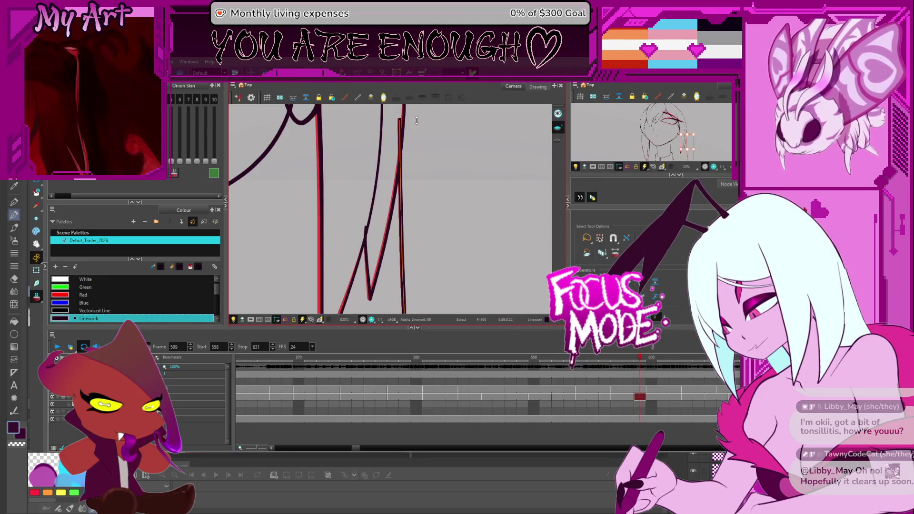
{"action": "scroll", "coordinate": [418, 123], "scroll_direction": "up", "scroll_amount": 2}
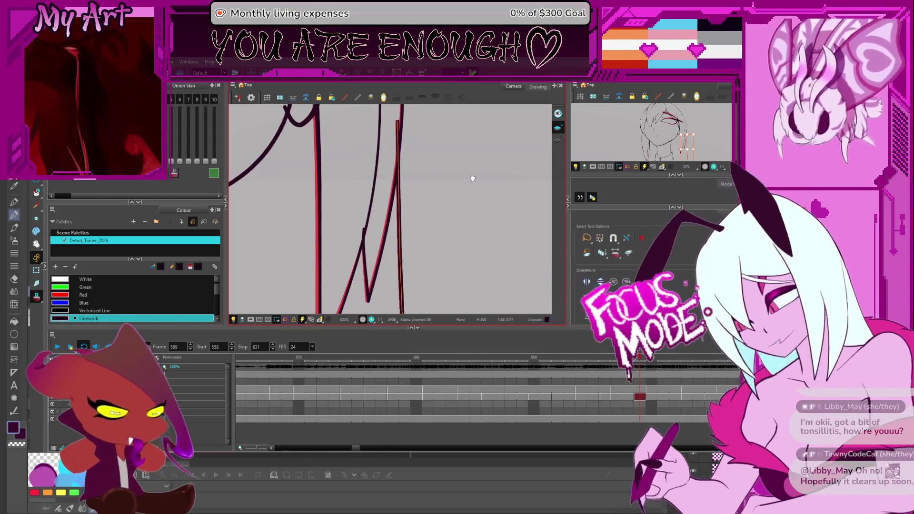
Zoom in on frame 599's strand tip and deselect the reshaped stroke to apply it
{"action": "mouse_move", "coordinate": [469, 177]}
{"action": "left_mouse_down"}
{"action": "mouse_move", "coordinate": [406, 186]}
{"action": "mouse_move", "coordinate": [415, 222]}
{"action": "left_mouse_up"}
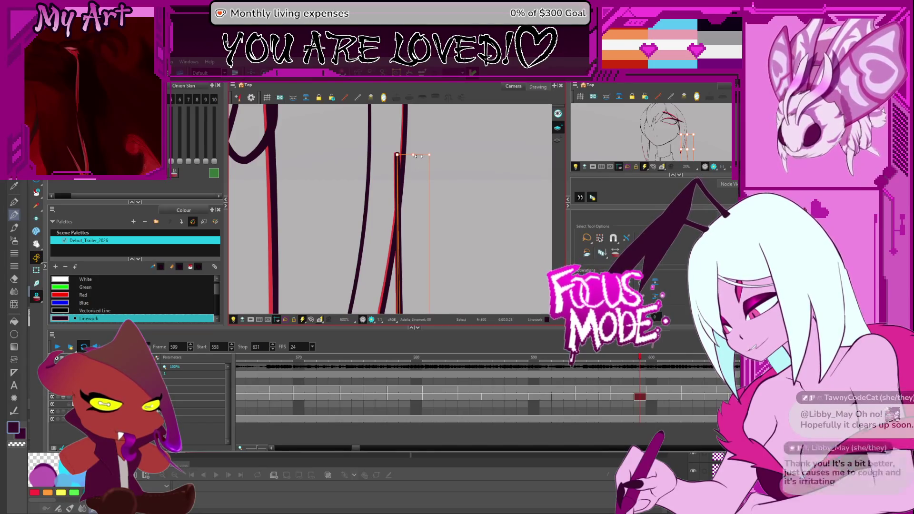
{"action": "left_click", "coordinate": [419, 157]}
{"action": "scroll", "coordinate": [426, 196], "scroll_direction": "down", "scroll_amount": 2}
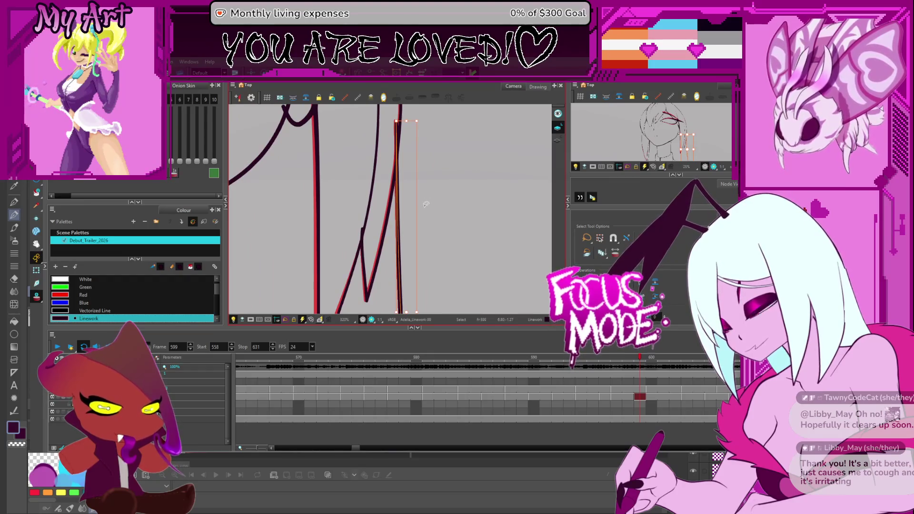
Step ahead through frames 600–606, select frame 605's red hair strand stroke, and zoom out to frame the hair
{"action": "key", "text": "comma"}
{"action": "key", "text": "period"}
{"action": "key", "text": "period"}
{"action": "key", "text": "period"}
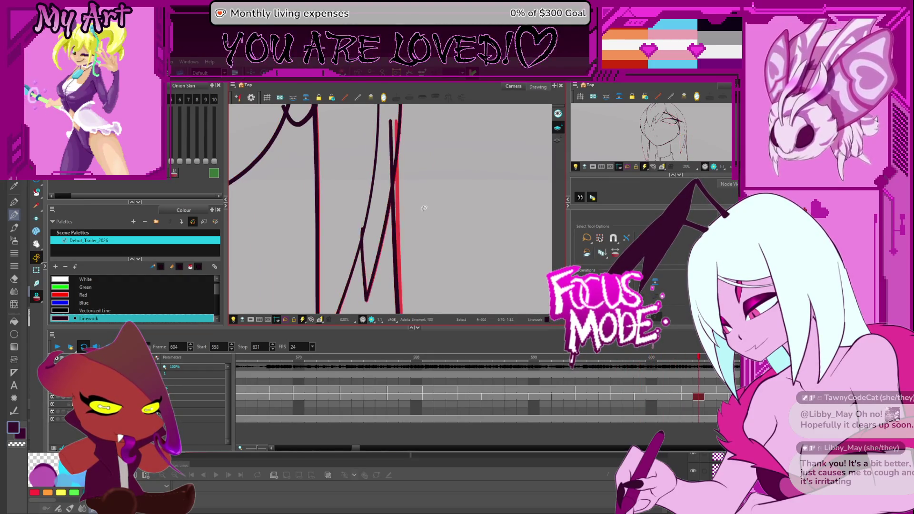
{"action": "key", "text": "period"}
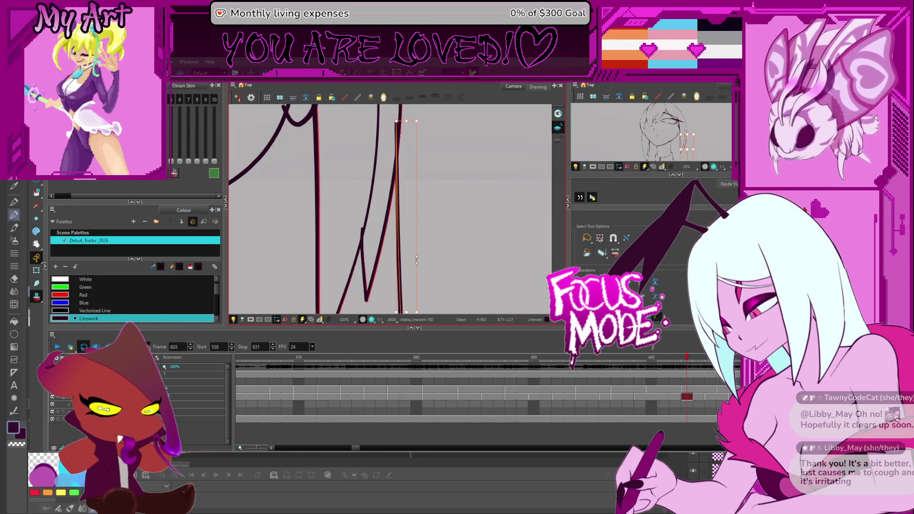
{"action": "key", "text": "period"}
{"action": "key", "text": "period"}
{"action": "key", "text": "period"}
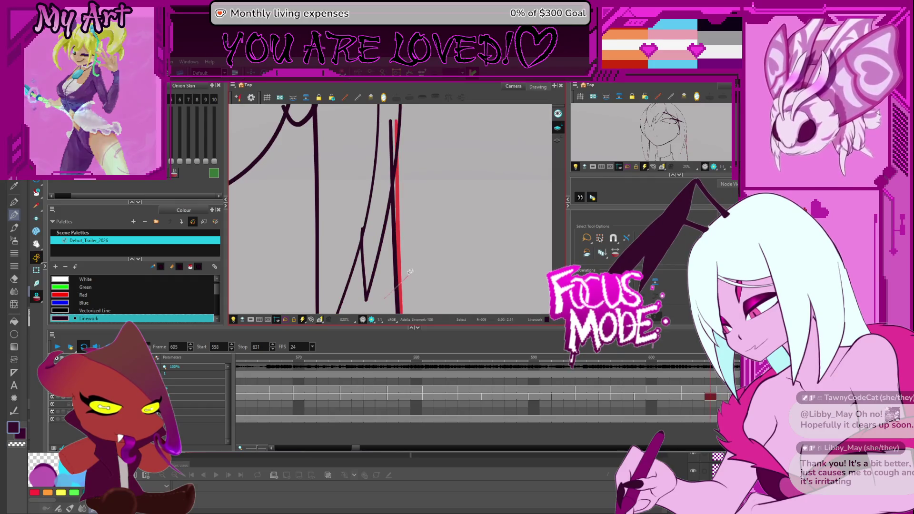
{"action": "key", "text": "comma"}
{"action": "left_click", "coordinate": [400, 281]}
{"action": "key", "text": "2"}
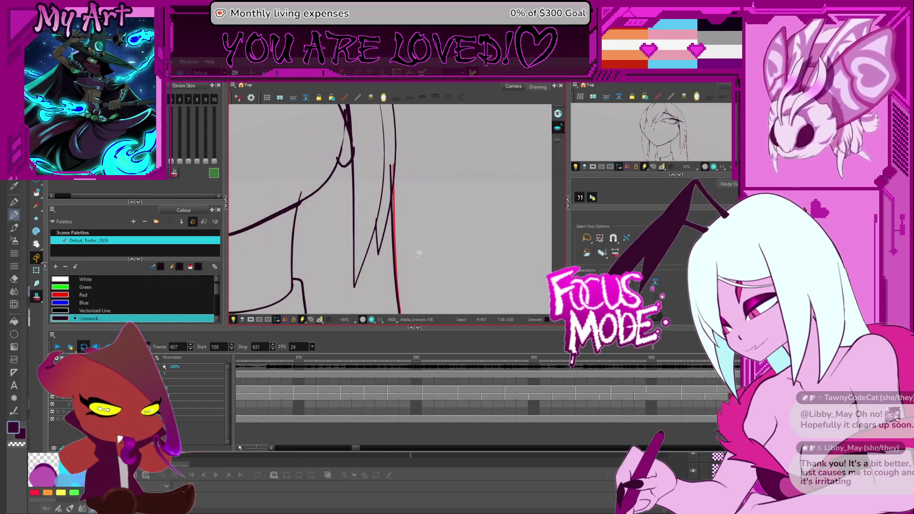
{"action": "left_click_drag", "start_coordinate": [418, 253], "coordinate": [402, 238]}
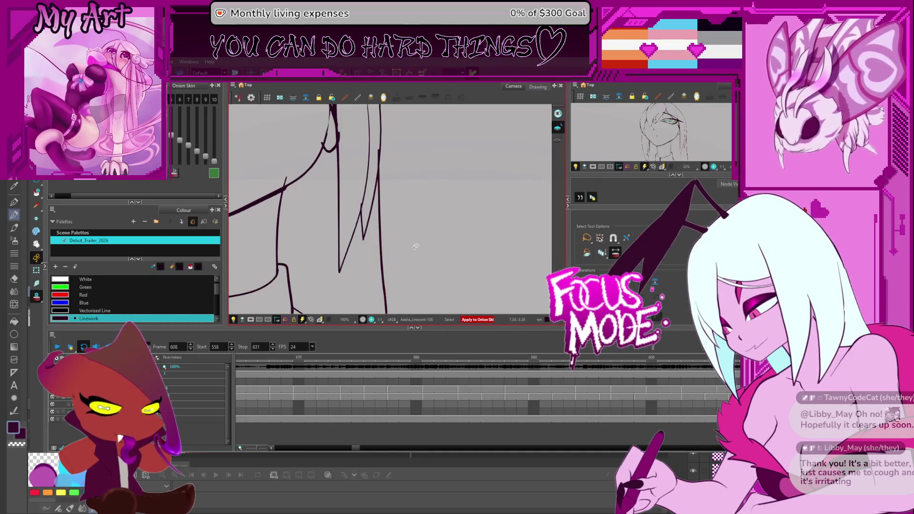
Jump to frame 635, back to 628 and then 611, and pan to frame the face and turtleneck
{"action": "key", "text": "period"}
{"action": "key", "text": "period"}
{"action": "key", "text": "period"}
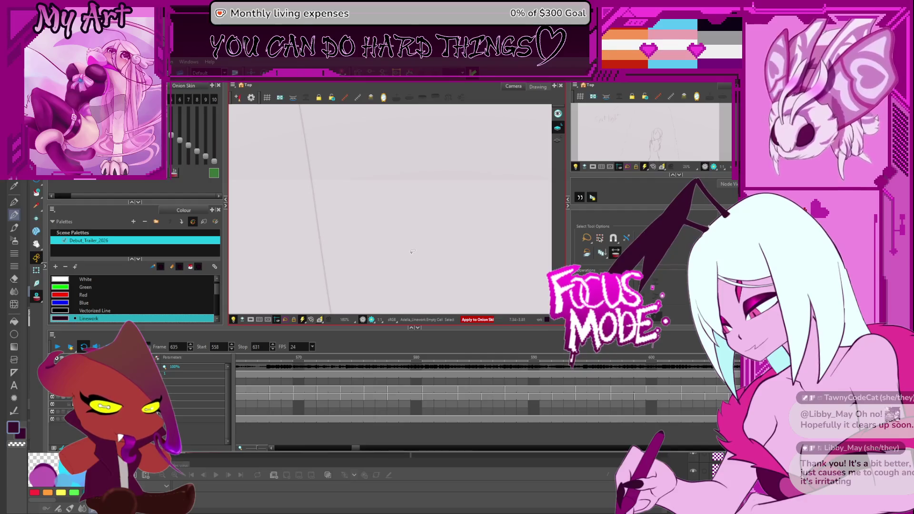
{"action": "key", "text": "comma"}
{"action": "key", "text": "comma"}
{"action": "key", "text": "comma"}
{"action": "scroll", "coordinate": [404, 218], "scroll_direction": "down", "scroll_amount": 3}
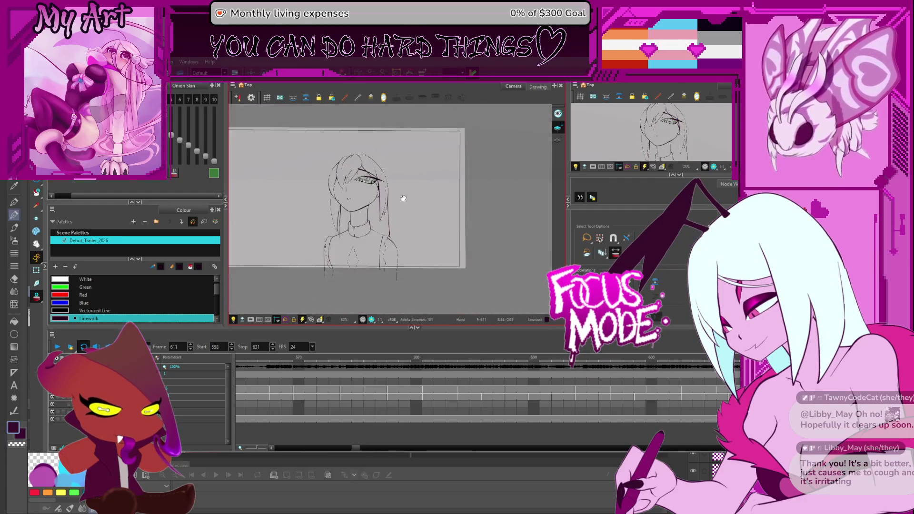
{"action": "left_click_drag", "start_coordinate": [404, 218], "coordinate": [437, 202]}
{"action": "key", "text": "comma"}
{"action": "key", "text": "comma"}
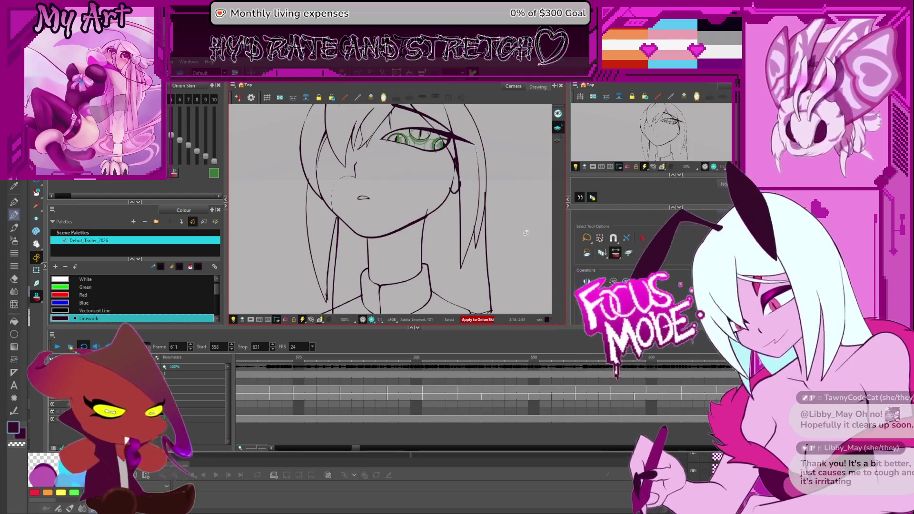
{"action": "left_click_drag", "start_coordinate": [534, 196], "coordinate": [534, 208]}
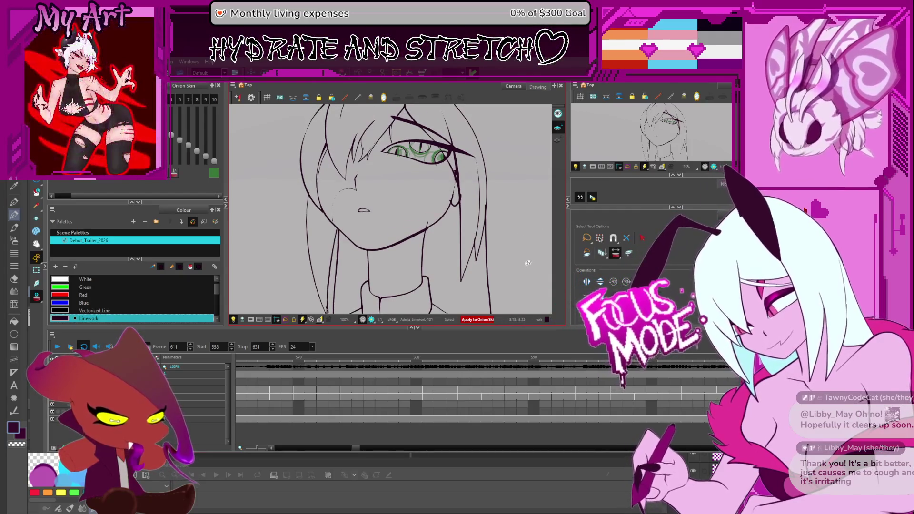
{"action": "left_click_drag", "start_coordinate": [520, 210], "coordinate": [502, 208]}
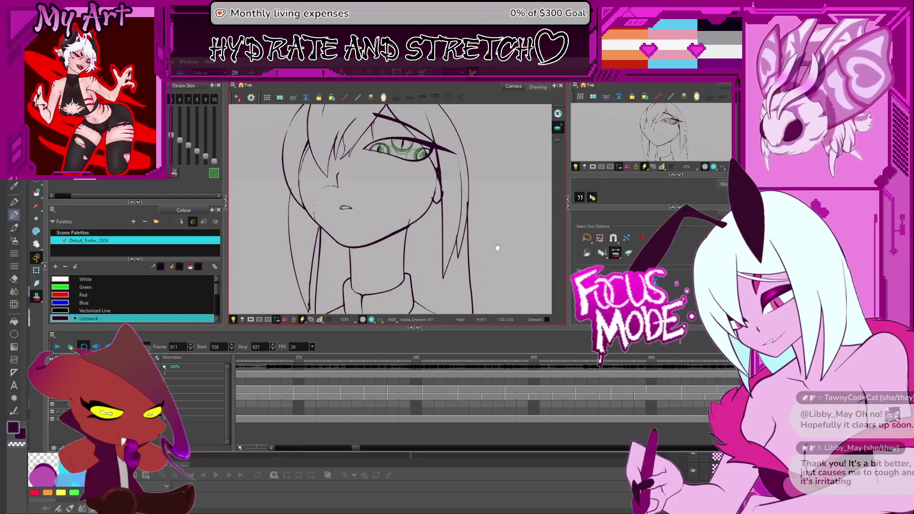